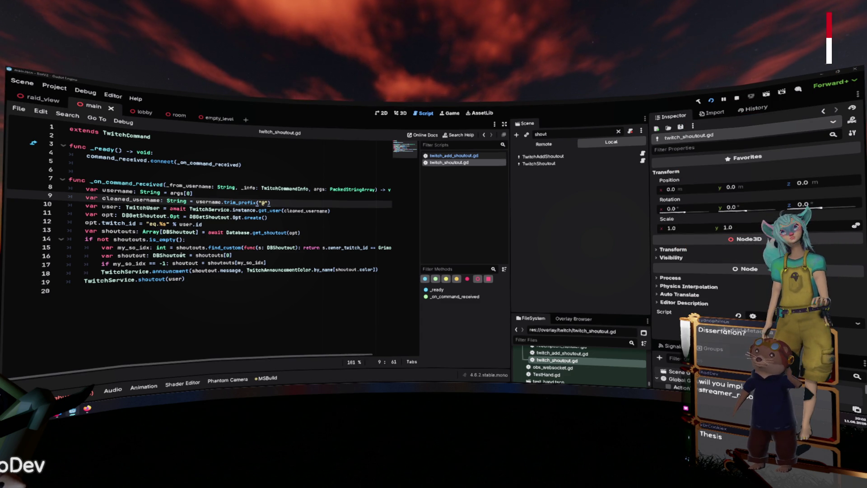
- Switch to the CROSS design notes in Firefox and open the Resources and Biomes page
{"action": "key", "text": "alt+Tab"}
{"action": "scroll", "coordinate": [371, 199], "scroll_direction": "down", "scroll_amount": 1}
{"action": "scroll", "coordinate": [223, 298], "scroll_direction": "down", "scroll_amount": 2}
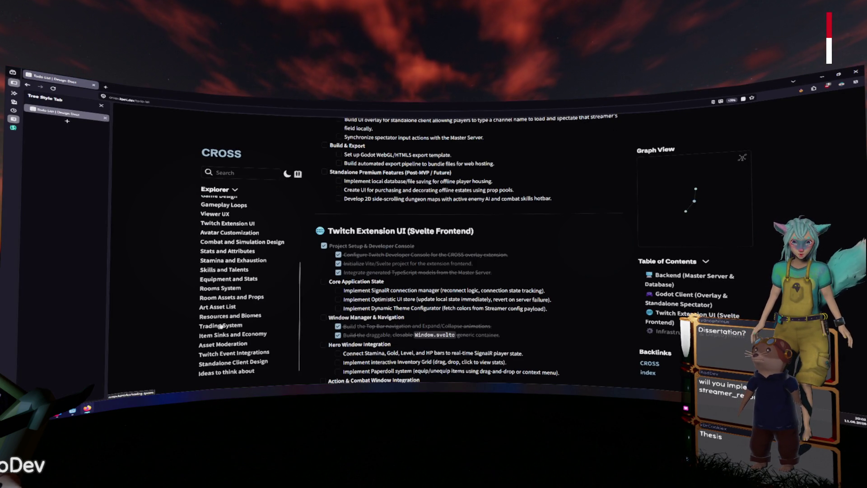
{"action": "left_click", "coordinate": [238, 314]}
- Scroll to the resource-economy diagram and select the Streamer Unique Resource label
{"action": "scroll", "coordinate": [551, 253], "scroll_direction": "down", "scroll_amount": 3}
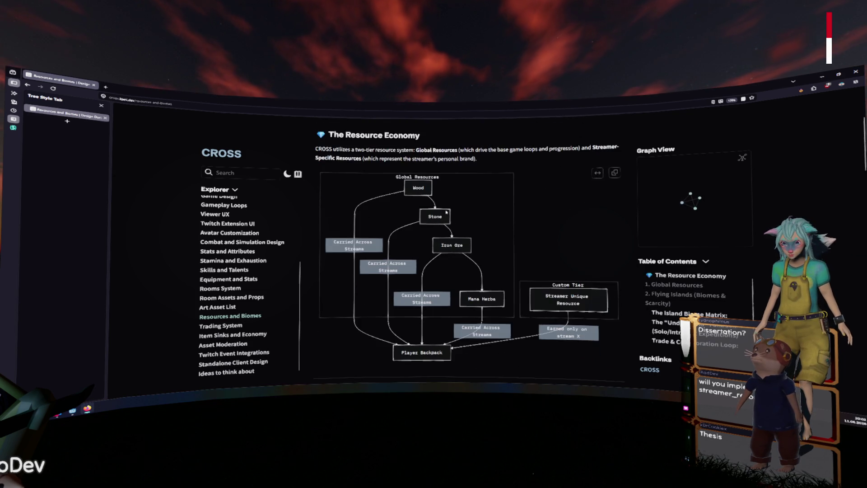
{"action": "left_click_drag", "start_coordinate": [544, 258], "coordinate": [585, 268]}
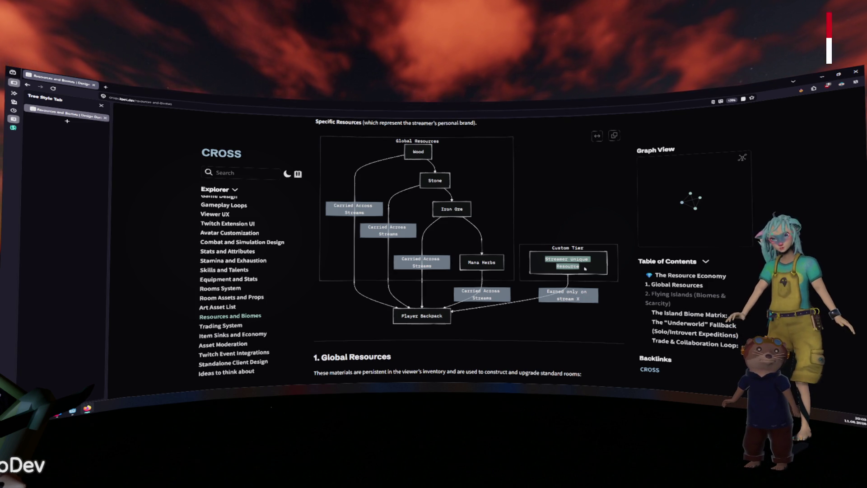
- Scroll past the Global Resources table to the Flying Islands Wood-for-Iron trade diagram
{"action": "scroll", "coordinate": [574, 217], "scroll_direction": "down", "scroll_amount": 3}
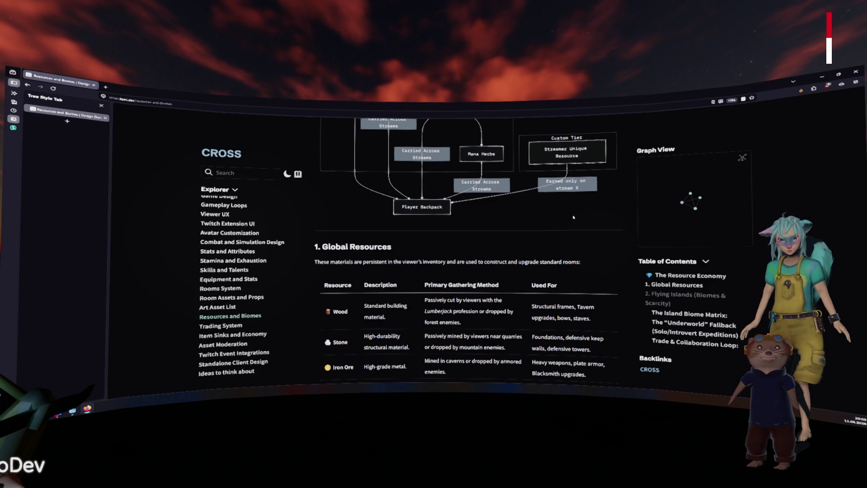
{"action": "scroll", "coordinate": [571, 219], "scroll_direction": "down", "scroll_amount": 2}
{"action": "scroll", "coordinate": [569, 221], "scroll_direction": "down", "scroll_amount": 1}
{"action": "scroll", "coordinate": [569, 221], "scroll_direction": "down", "scroll_amount": 6}
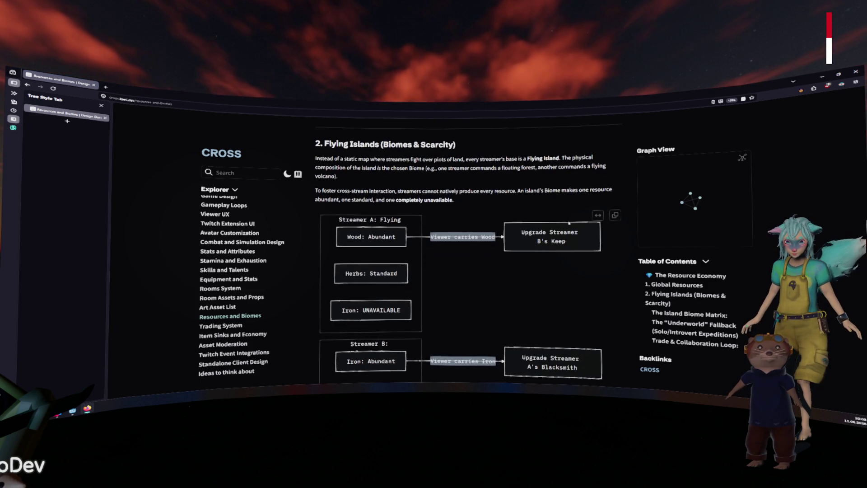
- Read down to the Streamer-Specific Unique Resource section, then expand the Graph View to the global graph
{"action": "scroll", "coordinate": [569, 222], "scroll_direction": "down", "scroll_amount": 2}
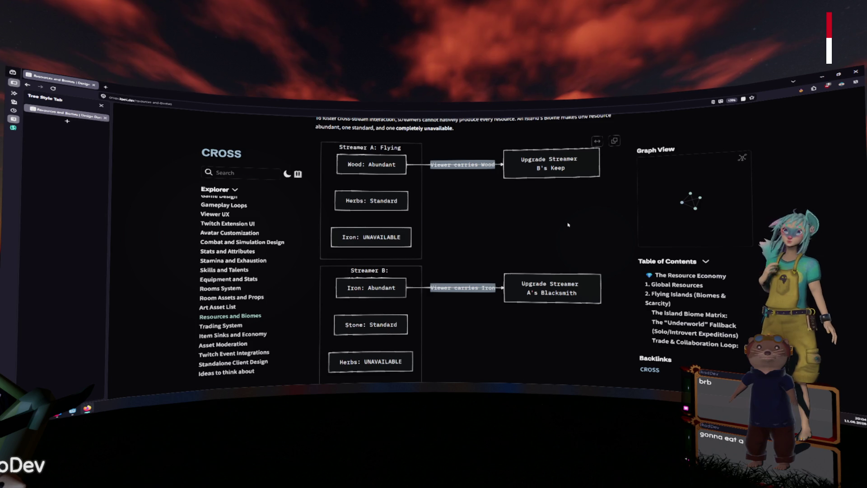
{"action": "scroll", "coordinate": [568, 224], "scroll_direction": "down", "scroll_amount": 1}
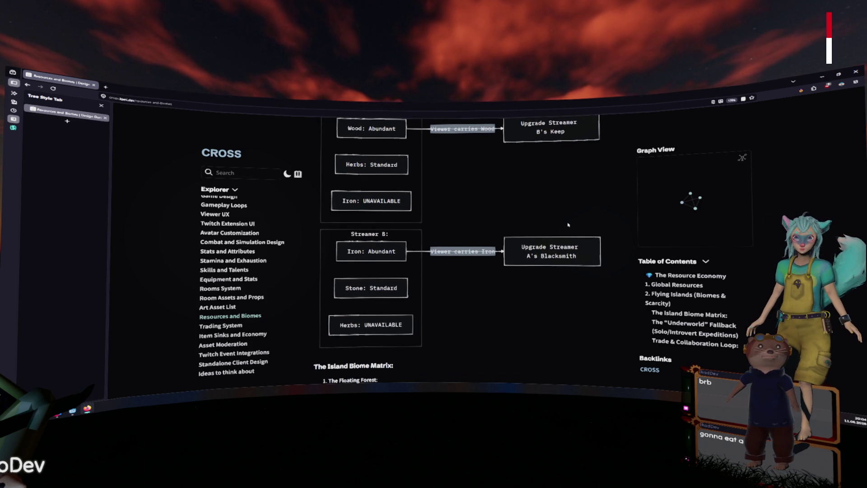
{"action": "scroll", "coordinate": [565, 229], "scroll_direction": "down", "scroll_amount": 4}
{"action": "scroll", "coordinate": [565, 229], "scroll_direction": "down", "scroll_amount": 10}
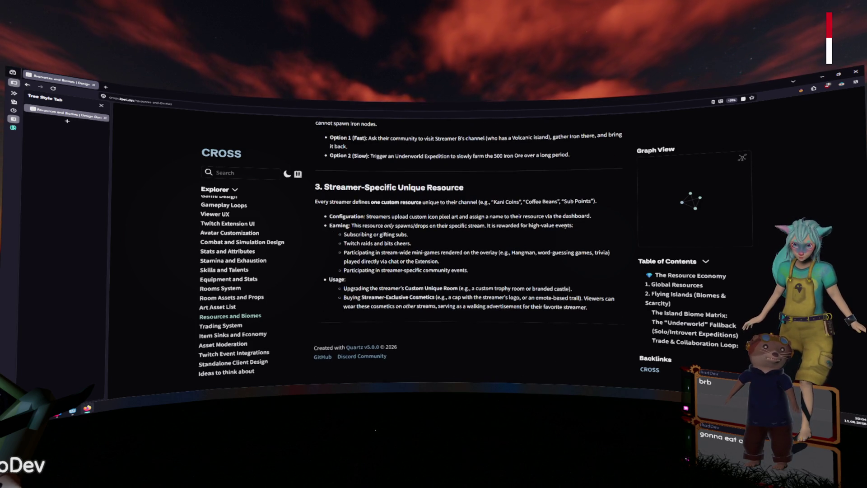
{"action": "left_click", "coordinate": [743, 158]}
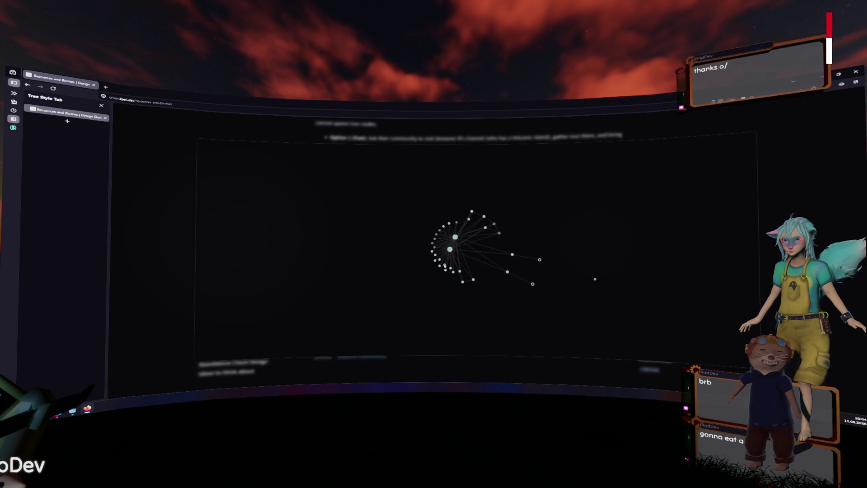
- Browse the Combat & Simulation Design diagram, then return to twitch_shoutout.gd at line 11
{"action": "left_click", "coordinate": [538, 251]}
{"action": "scroll", "coordinate": [487, 225], "scroll_direction": "down", "scroll_amount": 2}
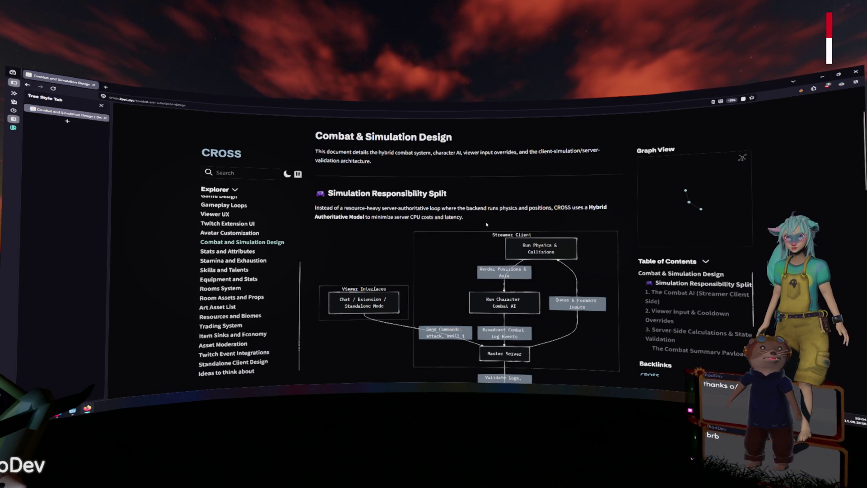
{"action": "scroll", "coordinate": [563, 203], "scroll_direction": "down", "scroll_amount": 3}
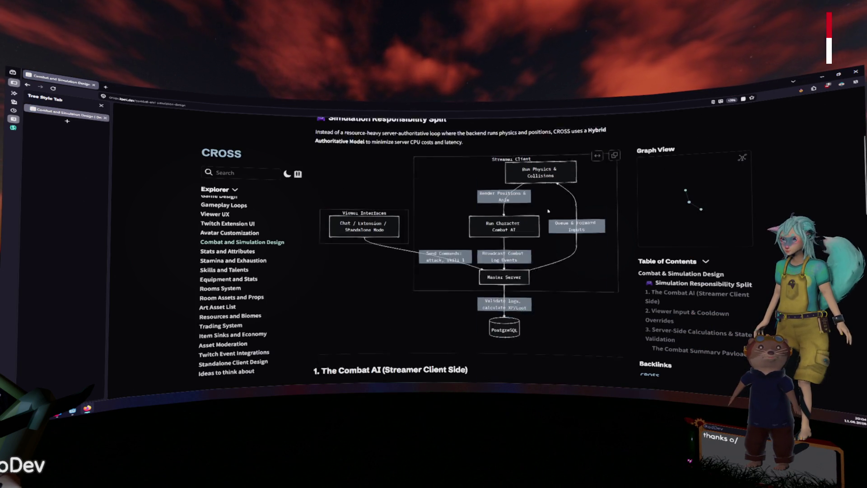
{"action": "scroll", "coordinate": [567, 202], "scroll_direction": "up", "scroll_amount": 3}
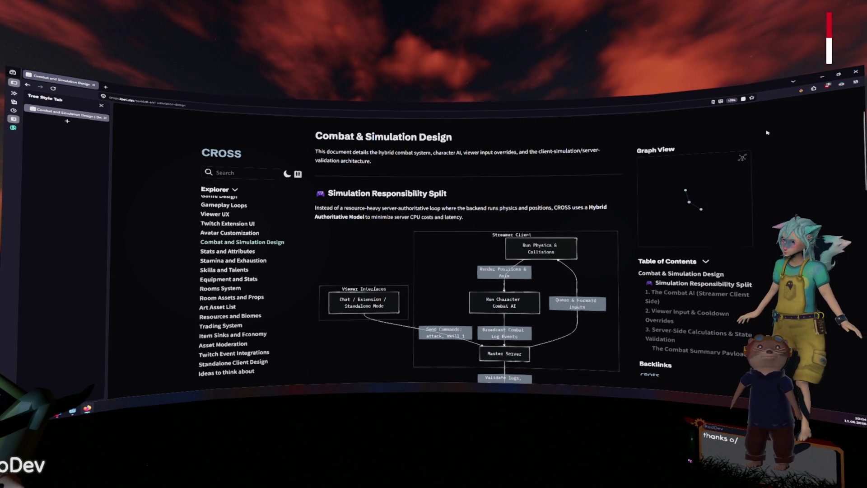
{"action": "key", "text": "alt+Tab"}
{"action": "left_click", "coordinate": [300, 219]}
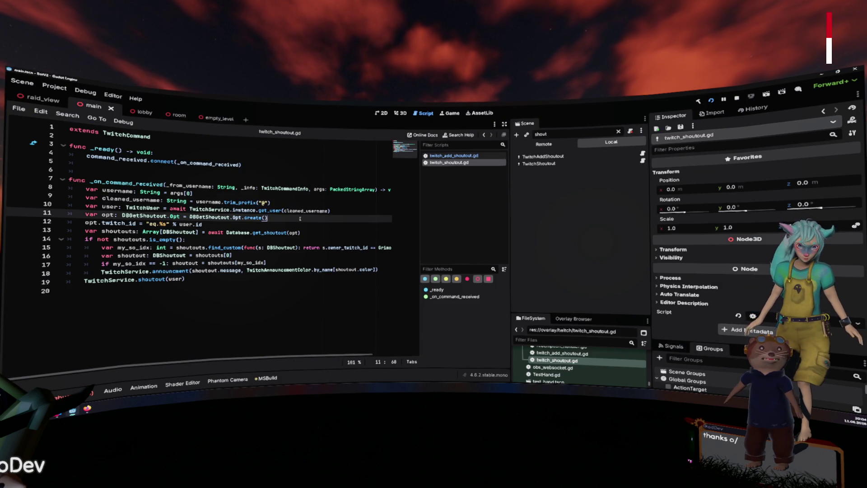
- Move the cursor through twitch_shoutout.gd down to the announcment call on line 18
{"action": "right_click", "coordinate": [300, 219]}
{"action": "key", "text": "Escape"}
{"action": "key", "text": "Up"}
{"action": "key", "text": "Up"}
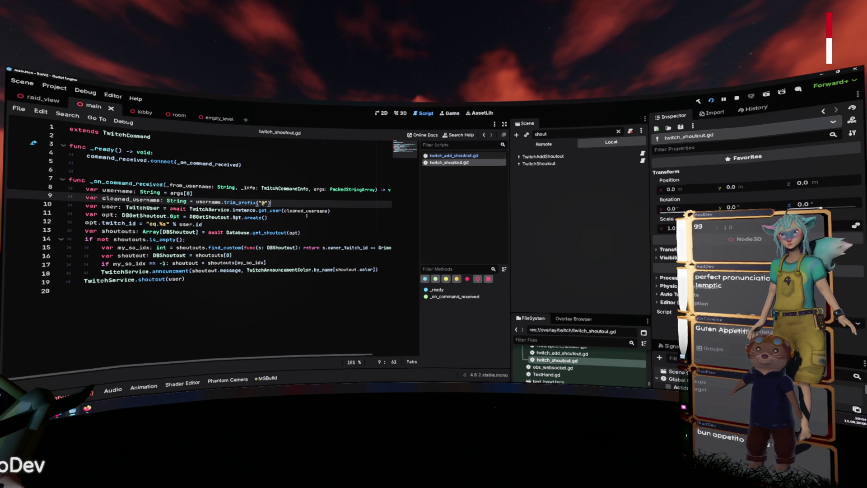
{"action": "left_click", "coordinate": [284, 239]}
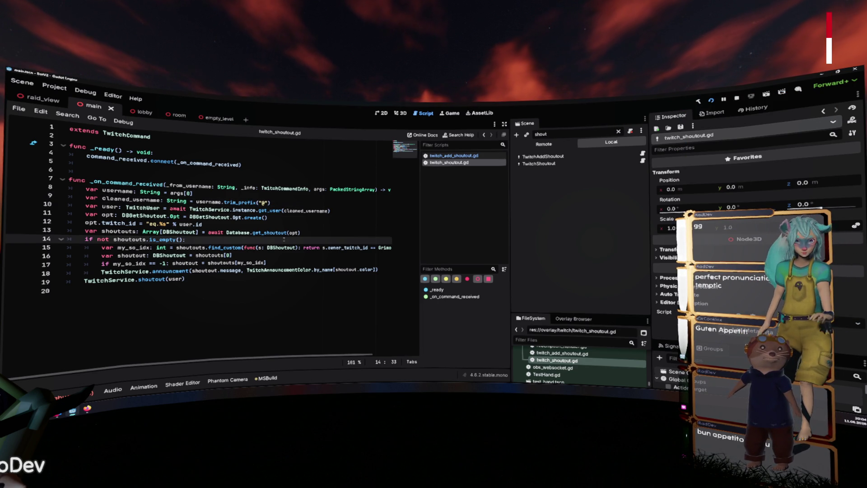
{"action": "left_click", "coordinate": [190, 270]}
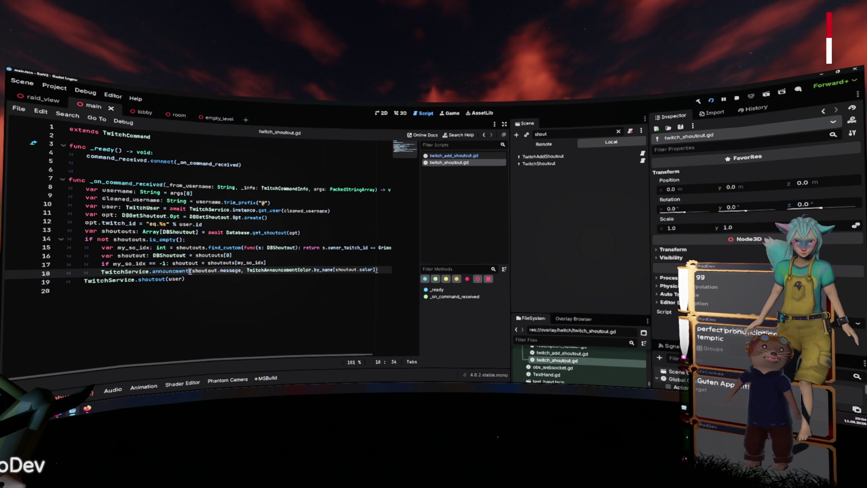
- Check announcment's parameter hint with test ', null, null,' arguments, then jump to its definition
{"action": "key", "text": "Delete"}
{"action": "type", "text": "("}
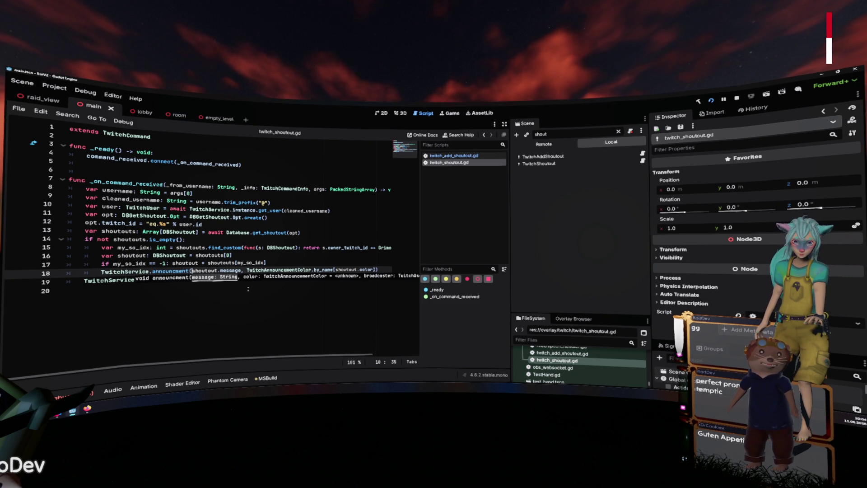
{"action": "scroll", "coordinate": [247, 289], "scroll_direction": "right", "scroll_amount": 3}
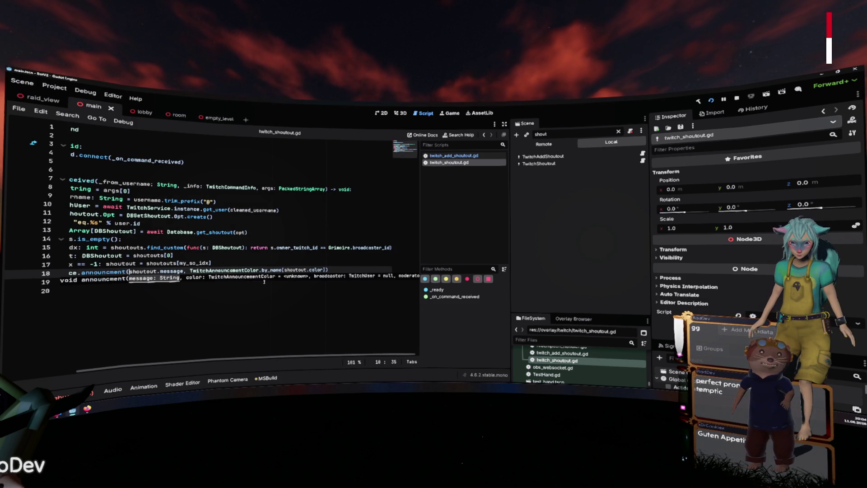
{"action": "left_click", "coordinate": [326, 270]}
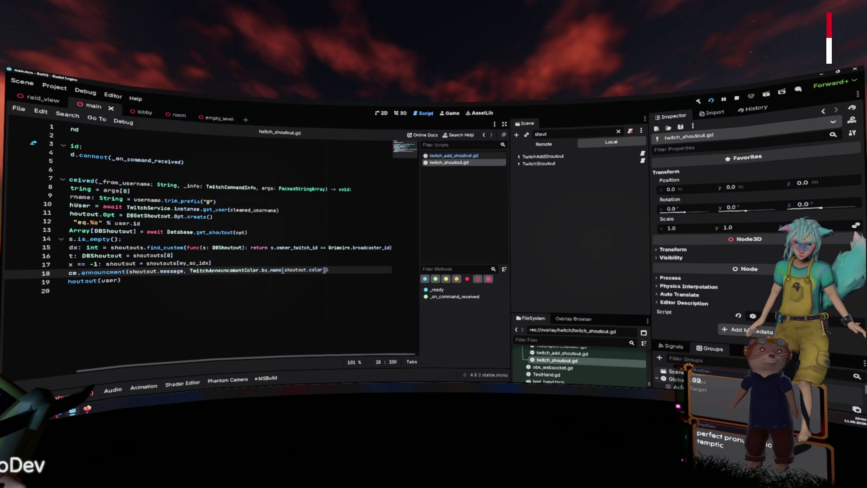
{"action": "type", "text": ", null, nu"}
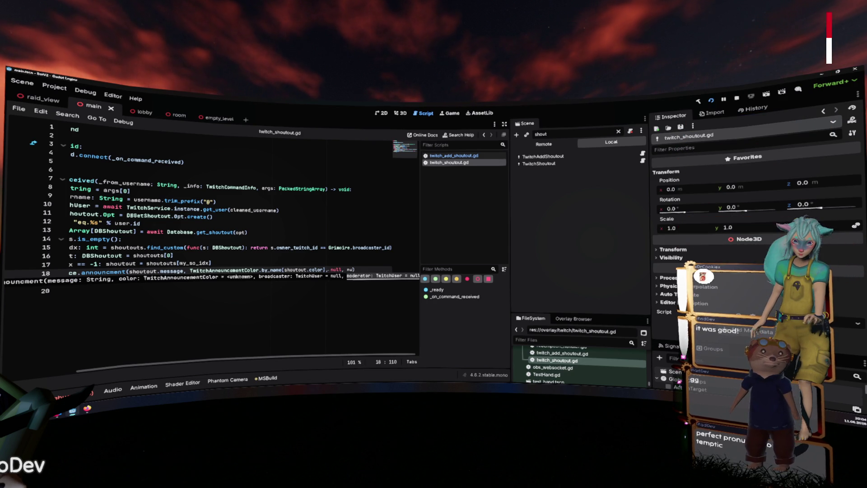
{"action": "type", "text": "ll,"}
{"action": "key", "text": "BackSpace"}
{"action": "key", "text": "BackSpace"}
{"action": "key", "text": "BackSpace"}
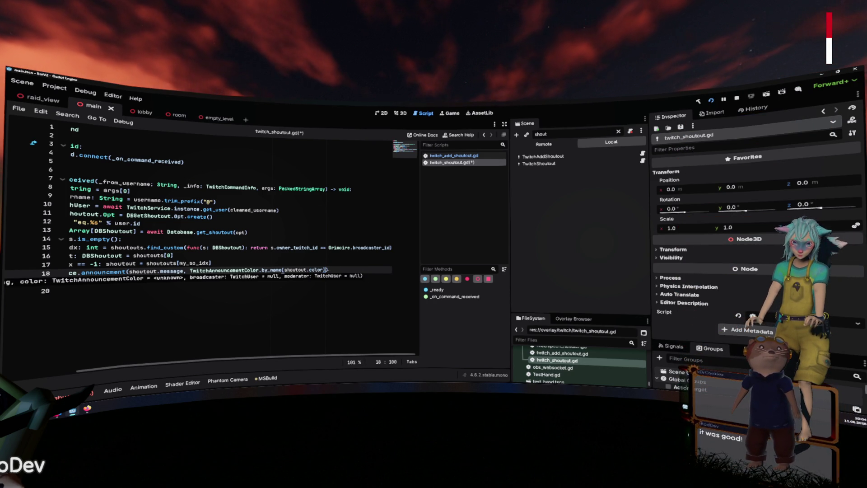
{"action": "left_click", "coordinate": [100, 272], "text": "ctrl"}
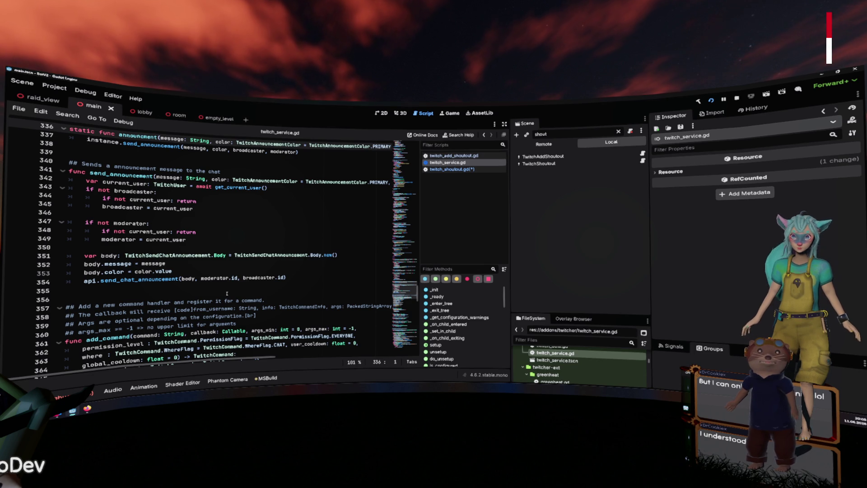
- Jump from line 354's send_chat_announcement call to its definition in twitch_api.gd
{"action": "scroll", "coordinate": [227, 293], "scroll_direction": "down", "scroll_amount": 2}
{"action": "scroll", "coordinate": [227, 293], "scroll_direction": "up", "scroll_amount": 2}
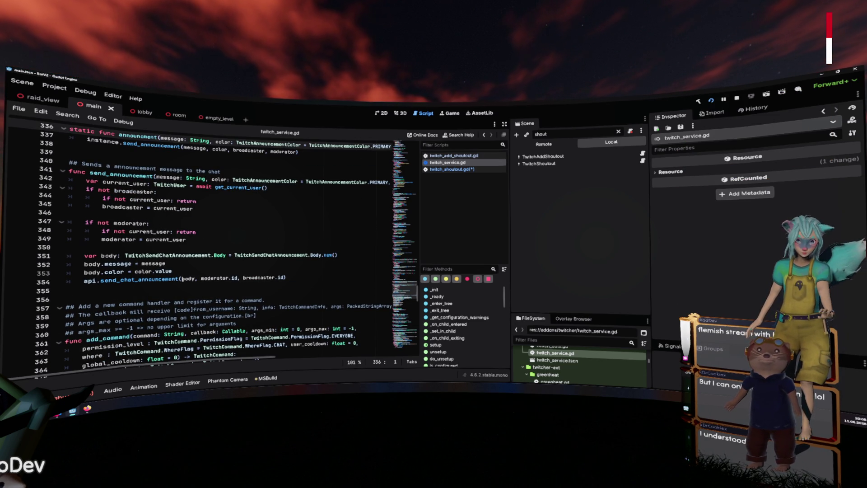
{"action": "left_click", "coordinate": [180, 279]}
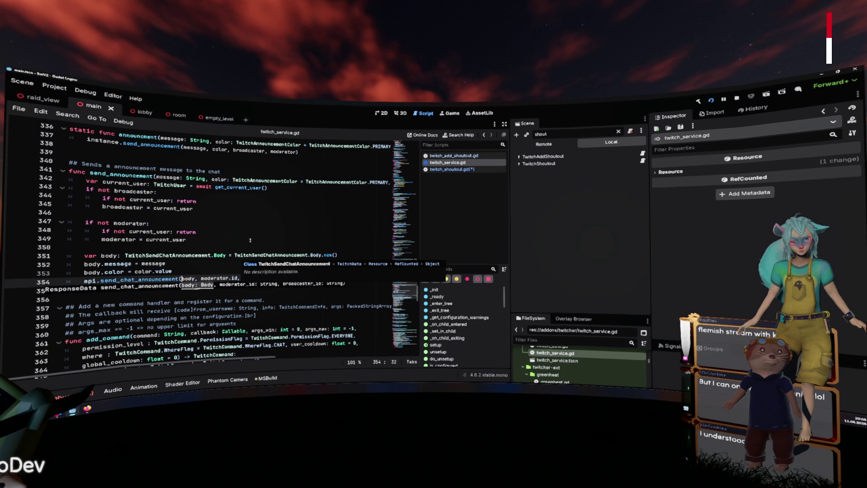
{"action": "key", "text": "F12"}
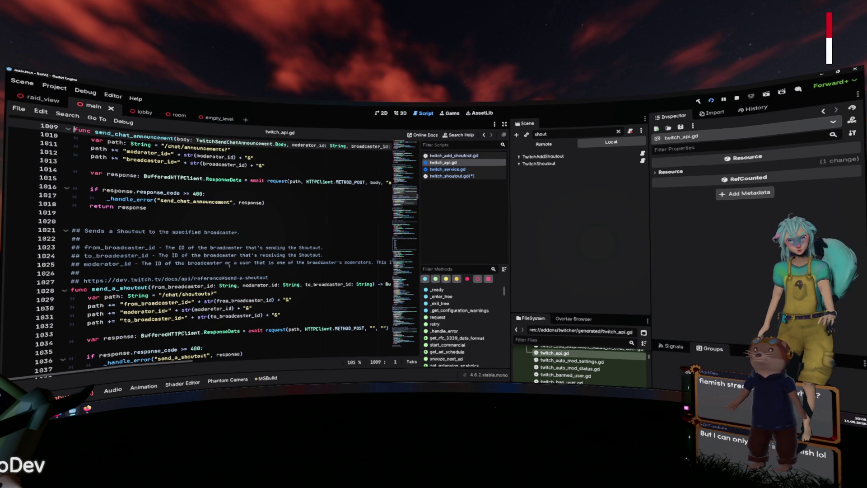
- Look over send_chat_announcement's POST to /chat/announcements, then go back to twitch_service.gd
{"action": "scroll", "coordinate": [230, 260], "scroll_direction": "up", "scroll_amount": 1}
{"action": "scroll", "coordinate": [230, 260], "scroll_direction": "right", "scroll_amount": 3}
{"action": "scroll", "coordinate": [230, 252], "scroll_direction": "left", "scroll_amount": 3}
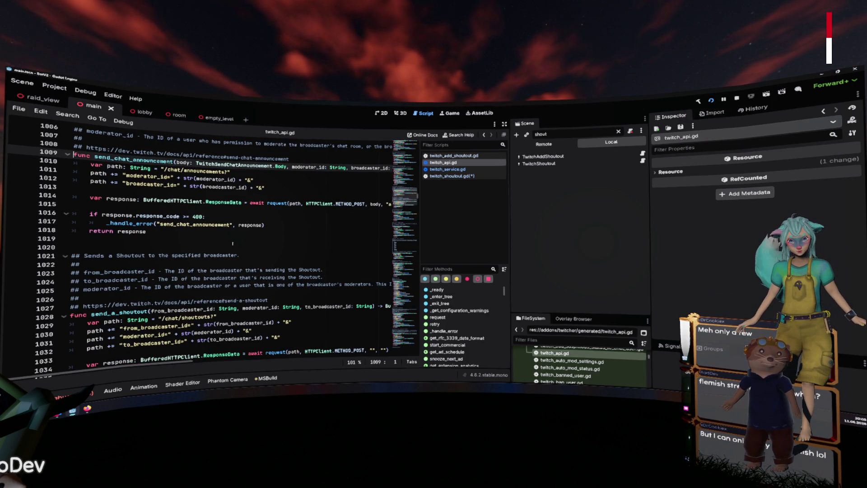
{"action": "scroll", "coordinate": [233, 249], "scroll_direction": "up", "scroll_amount": 1}
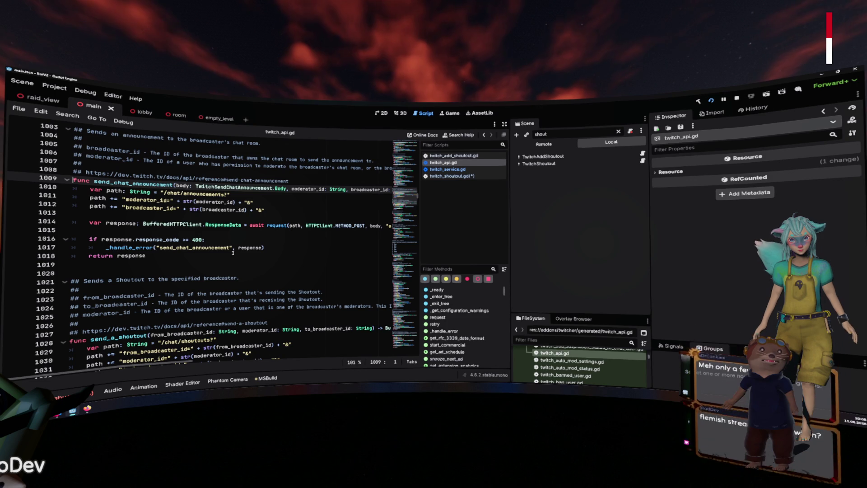
{"action": "scroll", "coordinate": [229, 254], "scroll_direction": "right", "scroll_amount": 2}
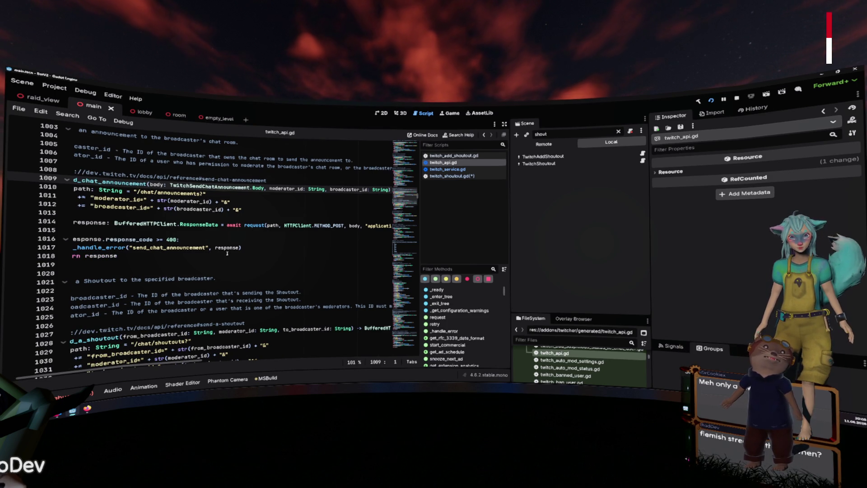
{"action": "scroll", "coordinate": [227, 253], "scroll_direction": "right", "scroll_amount": 2}
{"action": "scroll", "coordinate": [155, 202], "scroll_direction": "left", "scroll_amount": 2}
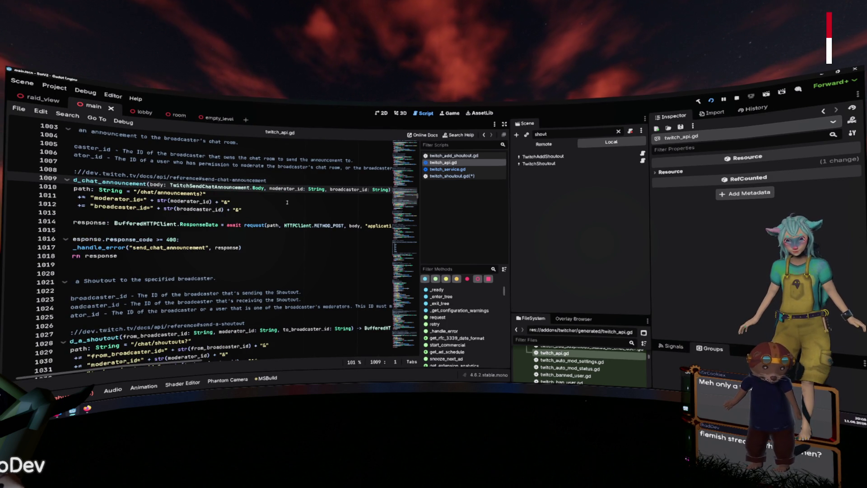
{"action": "scroll", "coordinate": [287, 202], "scroll_direction": "up", "scroll_amount": 1}
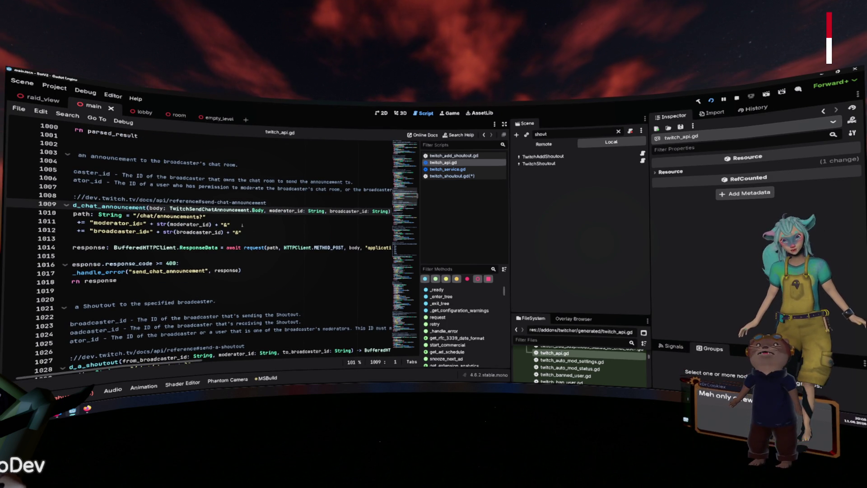
{"action": "key", "text": "alt+Left"}
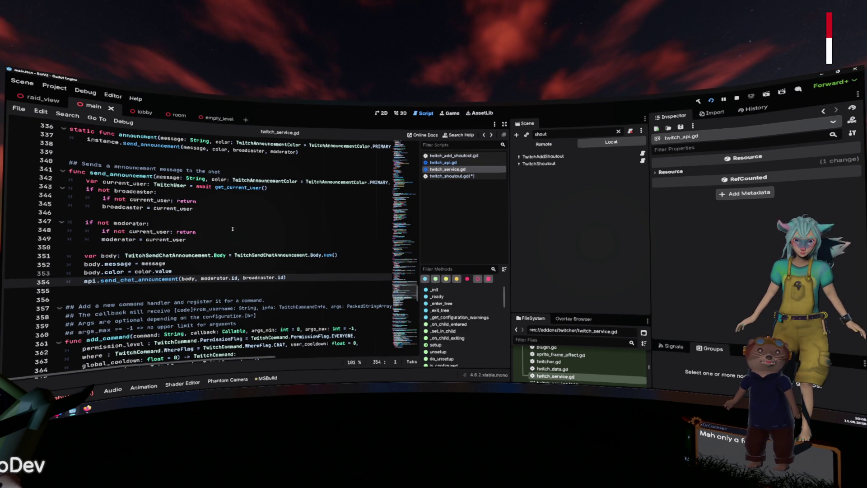
- Check the moderator condition at line 347, then switch to twitch_shoutout.gd in the script list
{"action": "scroll", "coordinate": [233, 229], "scroll_direction": "right", "scroll_amount": 5}
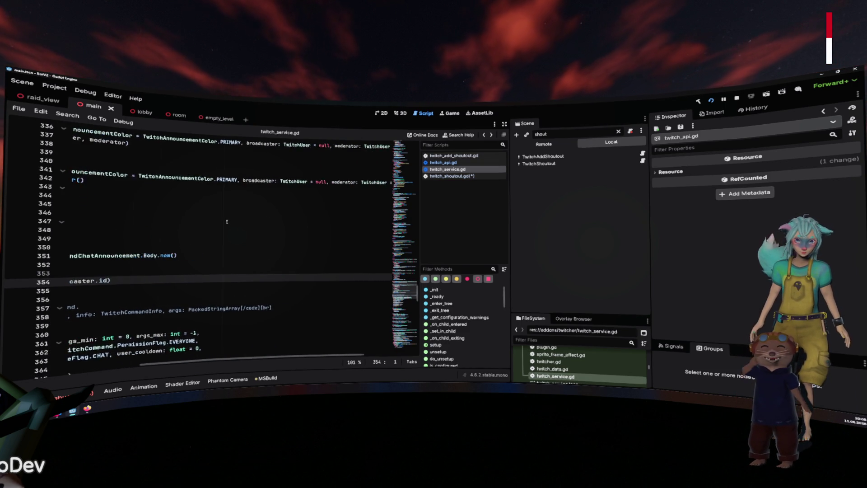
{"action": "scroll", "coordinate": [225, 222], "scroll_direction": "left", "scroll_amount": 5}
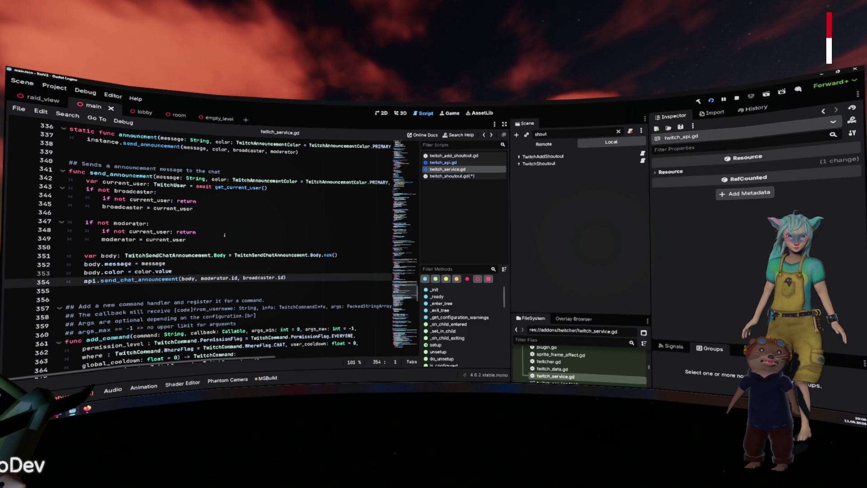
{"action": "left_click", "coordinate": [227, 225]}
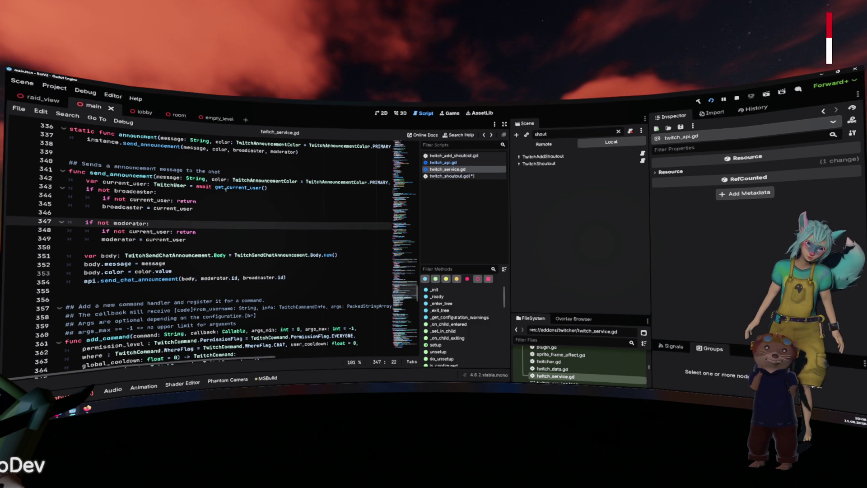
{"action": "left_click", "coordinate": [442, 176]}
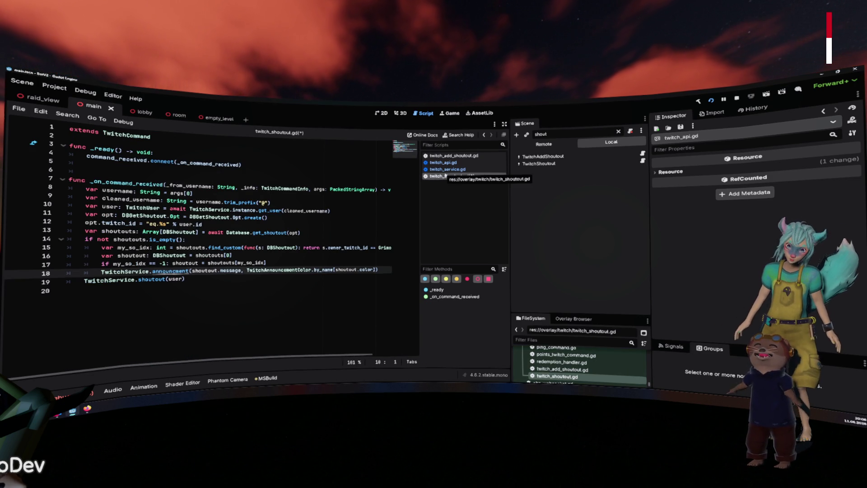
- Save twitch_shoutout.gd and scroll the FileSystem dock up to res://
{"action": "key", "text": "ctrl+s"}
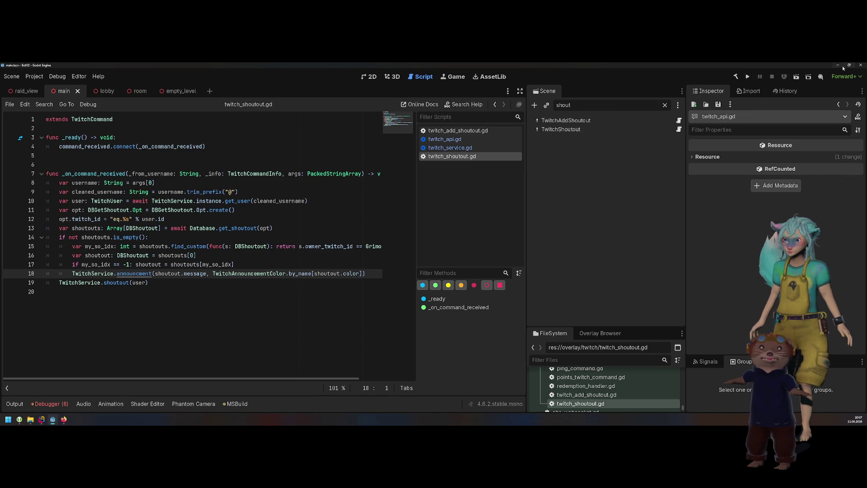
{"action": "left_click_drag", "start_coordinate": [603, 325], "coordinate": [603, 135]}
{"action": "scroll", "coordinate": [601, 251], "scroll_direction": "up", "scroll_amount": 5}
{"action": "scroll", "coordinate": [601, 251], "scroll_direction": "up", "scroll_amount": 20}
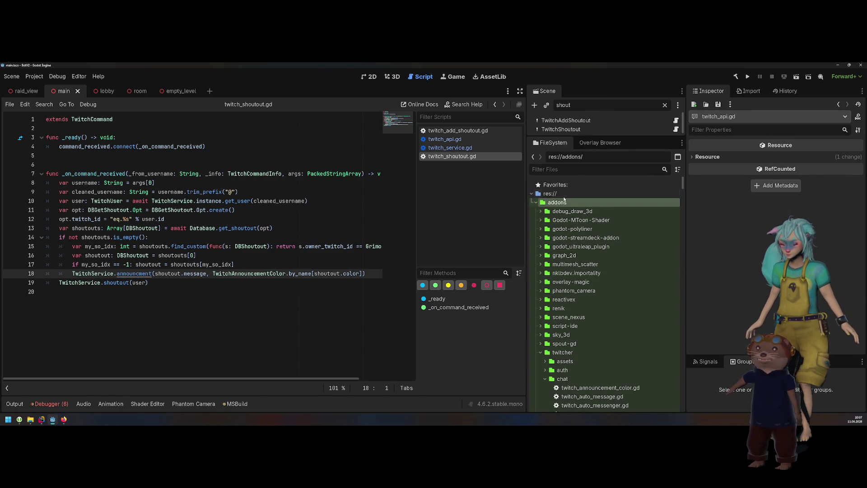
- Open the res:// project root in the file manager and bring the twitcher folder window forward
{"action": "right_click", "coordinate": [563, 195]}
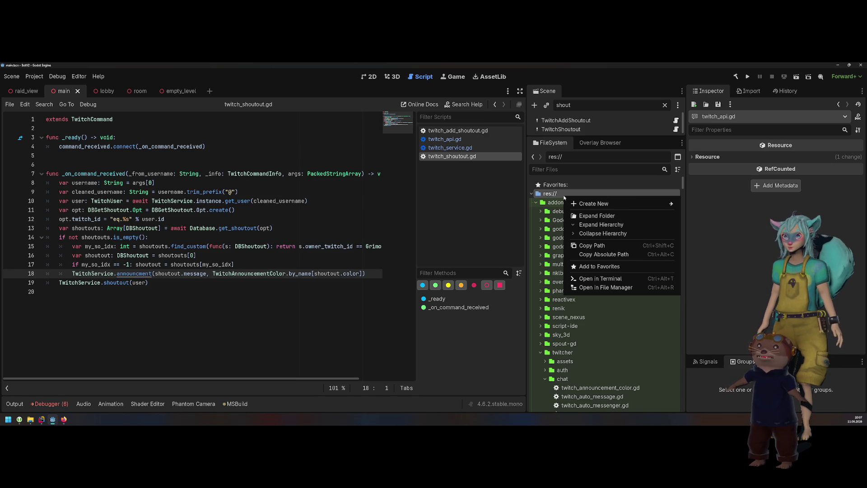
{"action": "left_click", "coordinate": [632, 288]}
{"action": "mouse_move", "coordinate": [277, 114]}
{"action": "left_mouse_down"}
{"action": "mouse_move", "coordinate": [244, 0]}
{"action": "mouse_move", "coordinate": [224, 0]}
{"action": "left_mouse_up"}
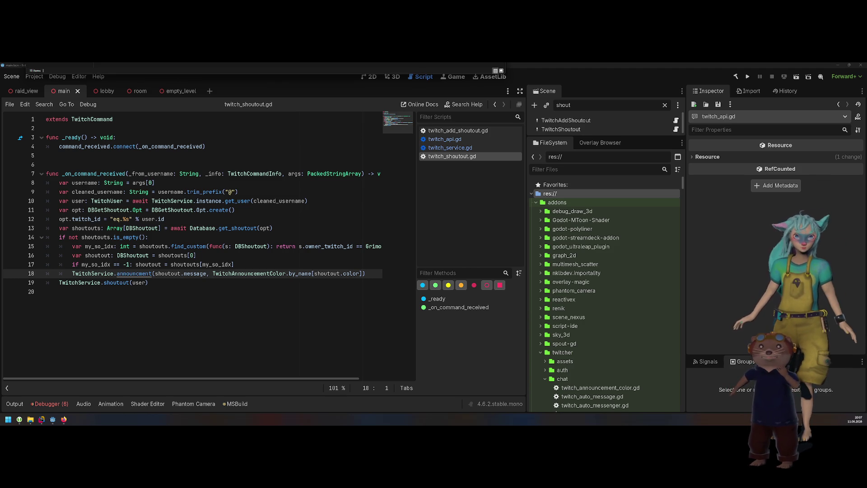
{"action": "key", "text": "alt+Tab"}
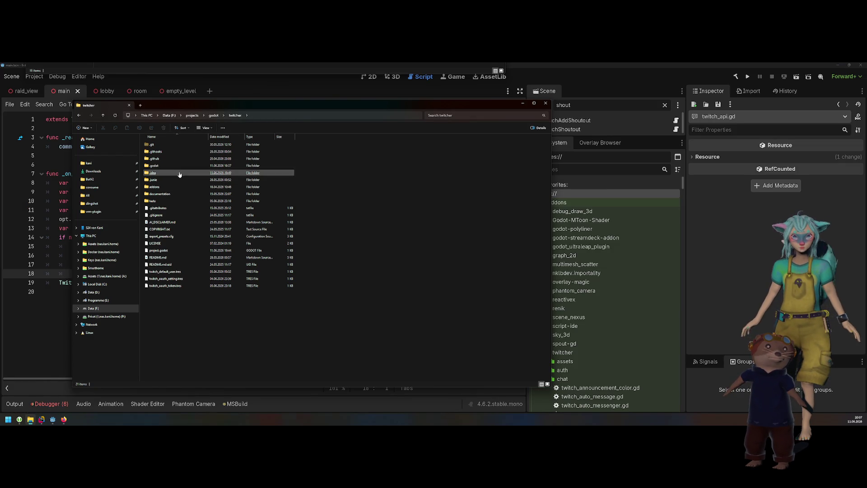
- Open the addons folder, select the twitcher addon folder, and return to the Godot editor
{"action": "double_click", "coordinate": [174, 186]}
{"action": "left_click_drag", "start_coordinate": [186, 167], "coordinate": [181, 144]}
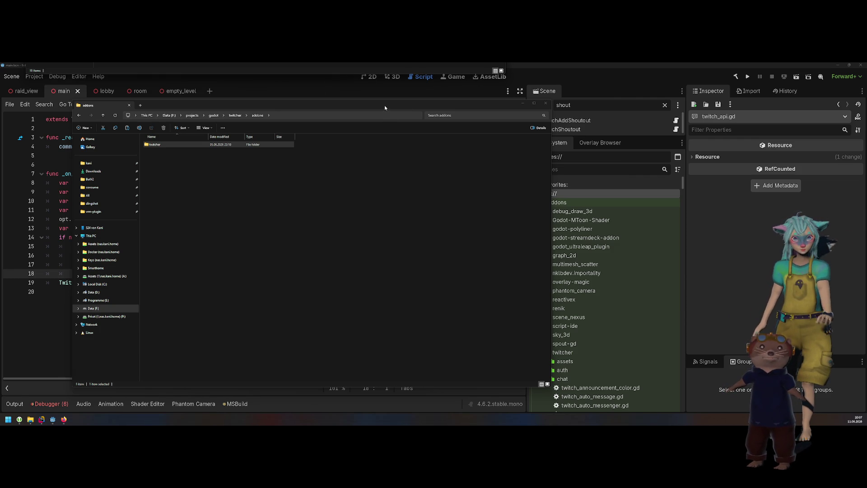
{"action": "left_click", "coordinate": [722, 186]}
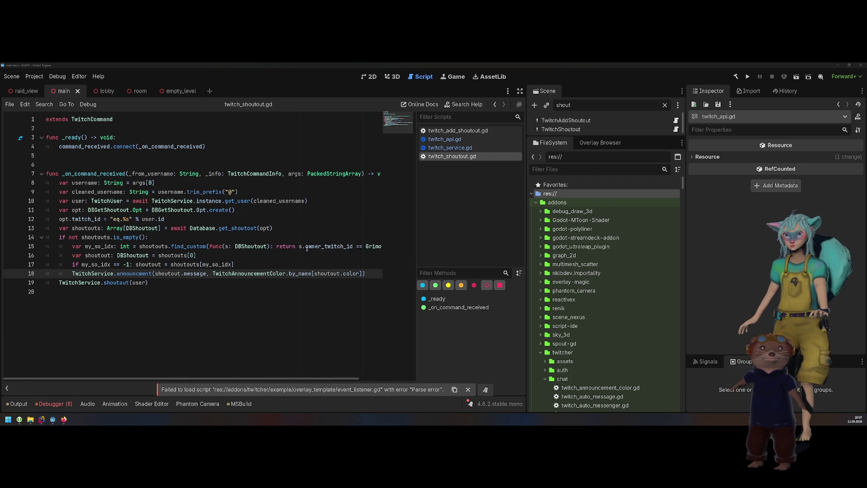
{"action": "mouse_move", "coordinate": [310, 248]}
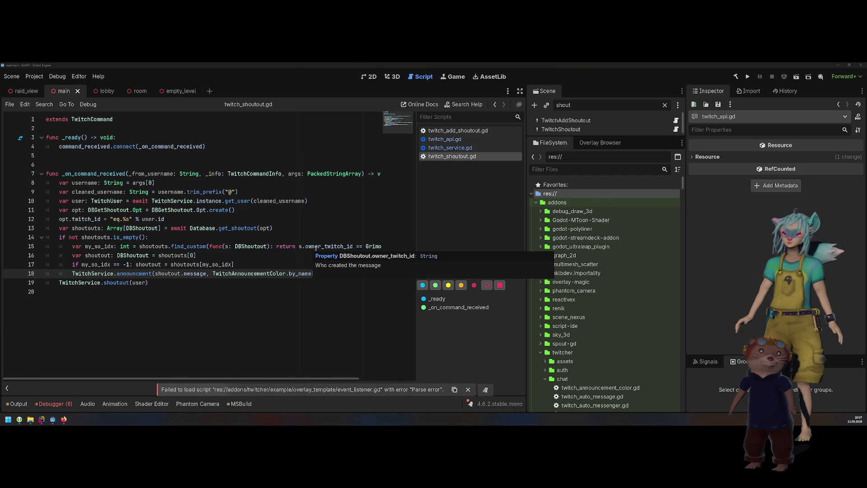
{"action": "type", "text": "[shoutout.color])"}
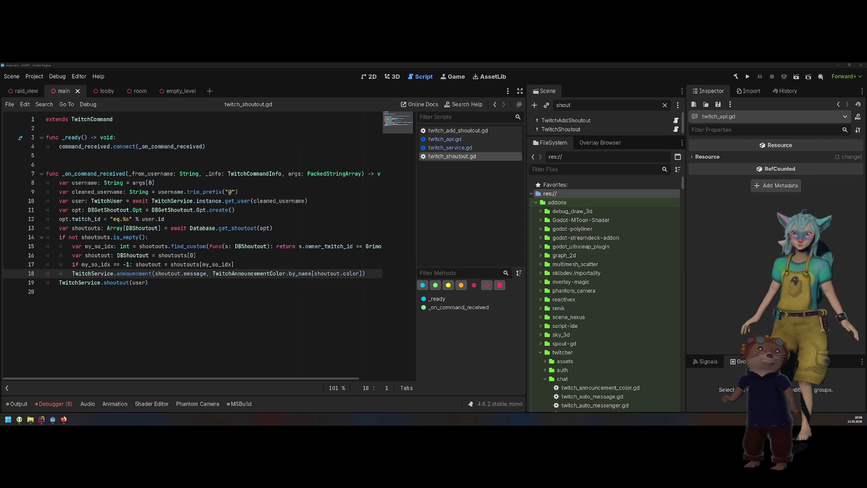
{"action": "left_click", "coordinate": [278, 164]}
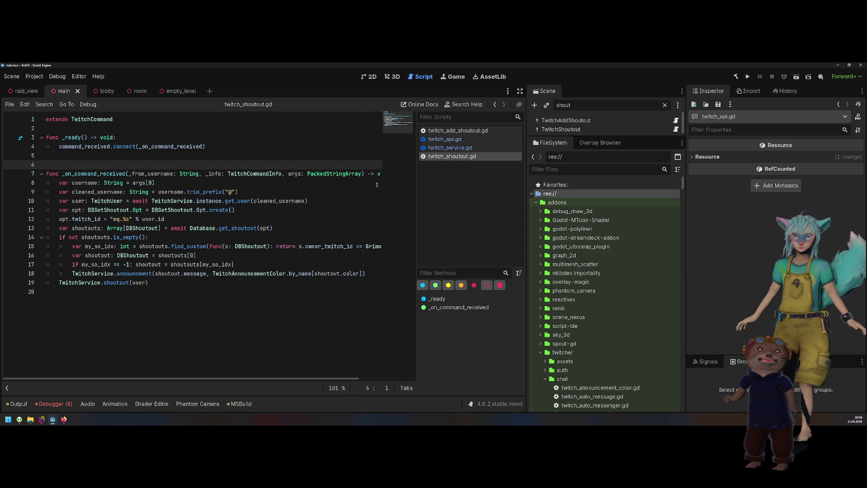
{"action": "right_click", "coordinate": [329, 146]}
{"action": "left_click", "coordinate": [329, 137]}
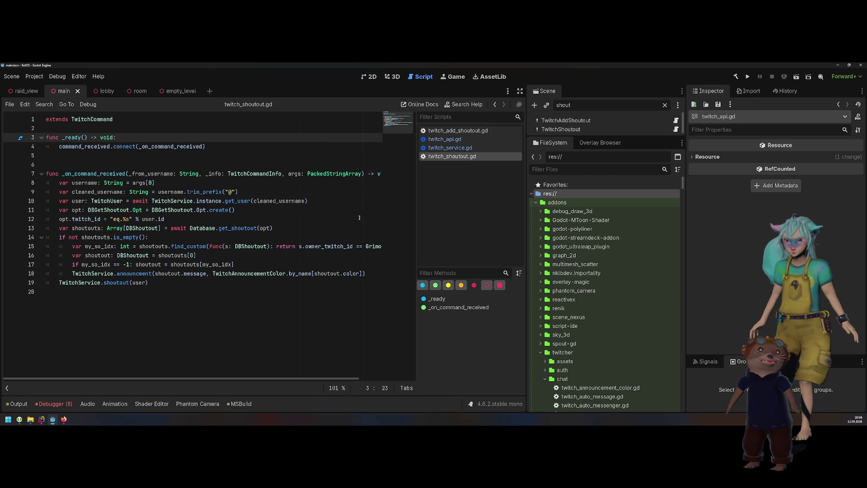
{"action": "left_click", "coordinate": [240, 279]}
{"action": "left_click", "coordinate": [154, 273]}
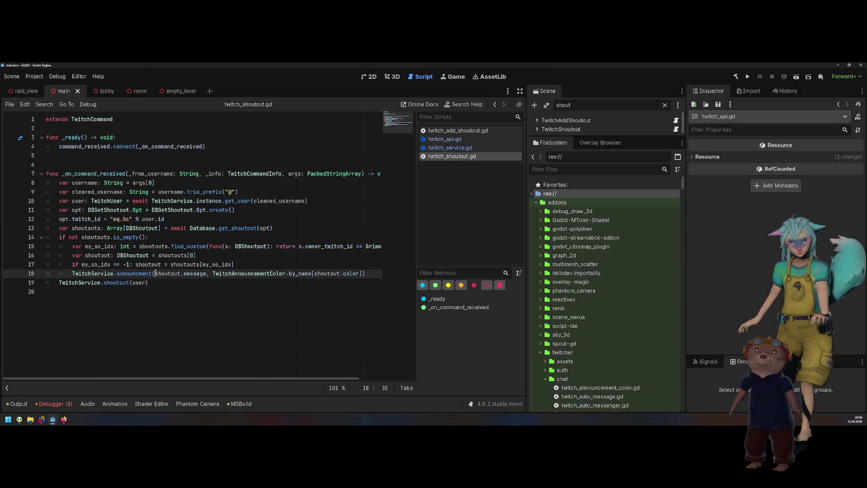
{"action": "scroll", "coordinate": [307, 316], "scroll_direction": "right", "scroll_amount": 3}
{"action": "scroll", "coordinate": [309, 280], "scroll_direction": "left", "scroll_amount": 3}
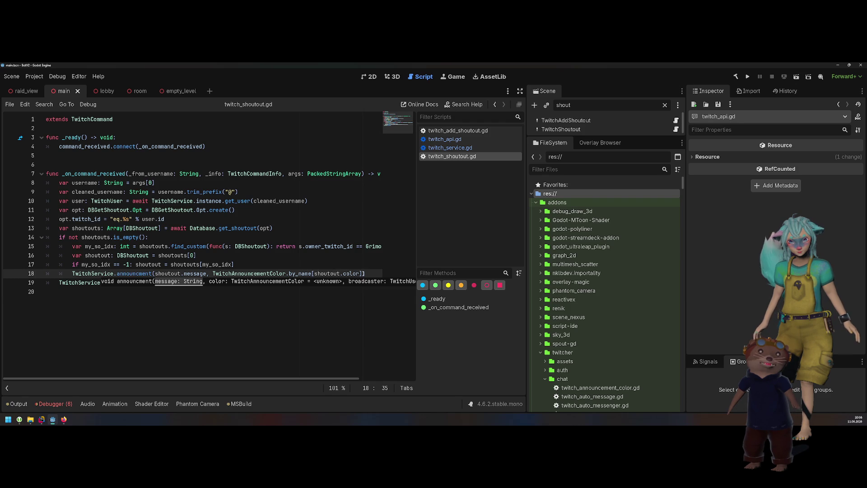
{"action": "left_click", "coordinate": [141, 274], "text": "ctrl"}
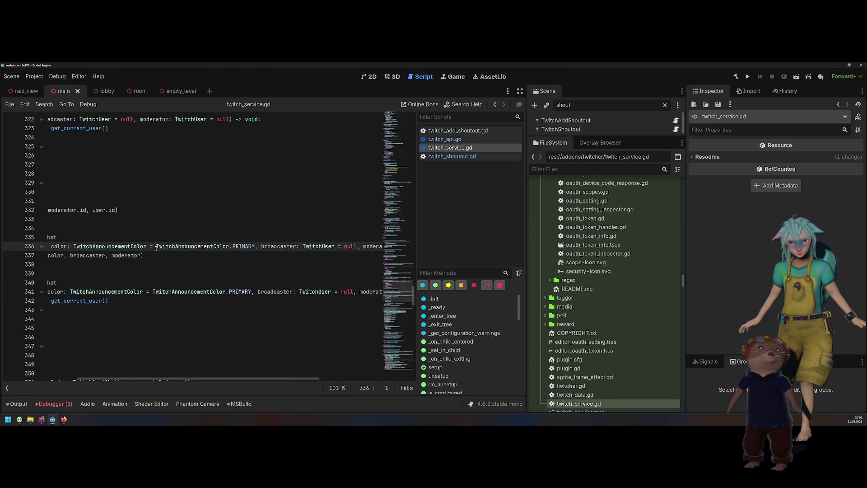
{"action": "scroll", "coordinate": [156, 248], "scroll_direction": "up", "scroll_amount": 3}
{"action": "scroll", "coordinate": [160, 248], "scroll_direction": "right", "scroll_amount": 2}
{"action": "scroll", "coordinate": [165, 249], "scroll_direction": "left", "scroll_amount": 4}
{"action": "scroll", "coordinate": [167, 248], "scroll_direction": "left", "scroll_amount": 2}
{"action": "scroll", "coordinate": [167, 248], "scroll_direction": "right", "scroll_amount": 6}
{"action": "scroll", "coordinate": [167, 250], "scroll_direction": "left", "scroll_amount": 6}
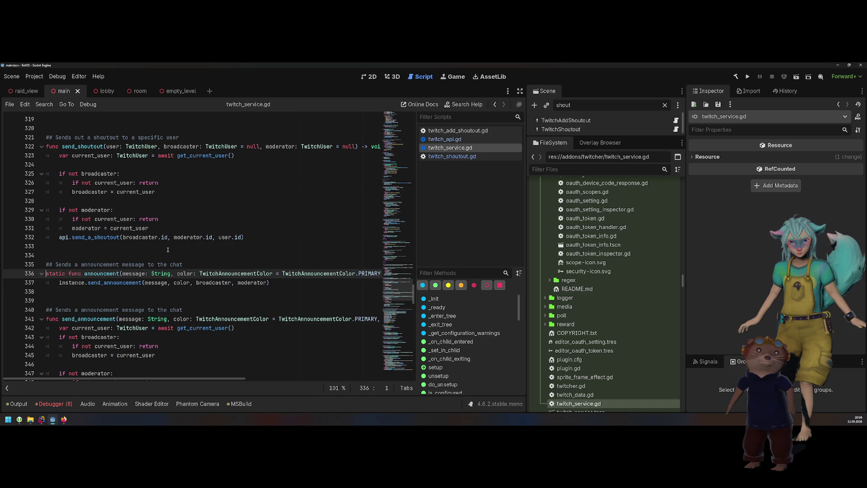
{"action": "scroll", "coordinate": [138, 284], "scroll_direction": "down", "scroll_amount": 2}
{"action": "key", "text": "Down"}
{"action": "key", "text": "Down"}
{"action": "key", "text": "Down"}
{"action": "scroll", "coordinate": [138, 284], "scroll_direction": "right", "scroll_amount": 3}
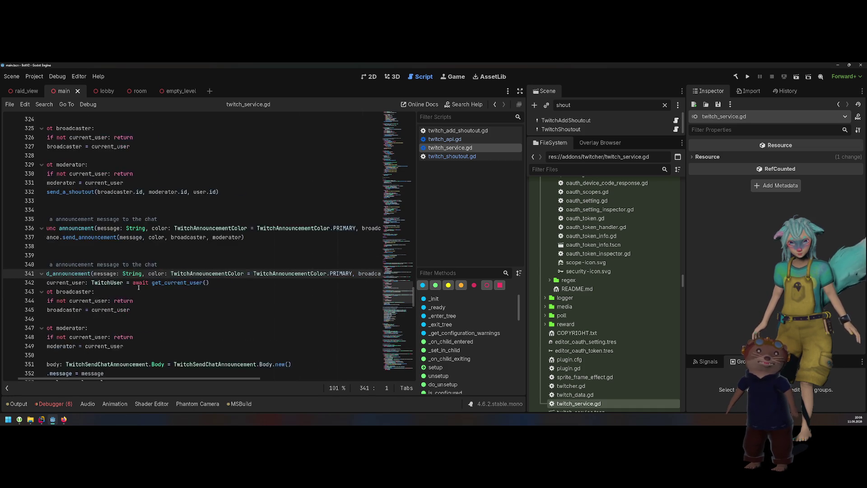
{"action": "scroll", "coordinate": [138, 285], "scroll_direction": "right", "scroll_amount": 3}
{"action": "scroll", "coordinate": [140, 283], "scroll_direction": "left", "scroll_amount": 5}
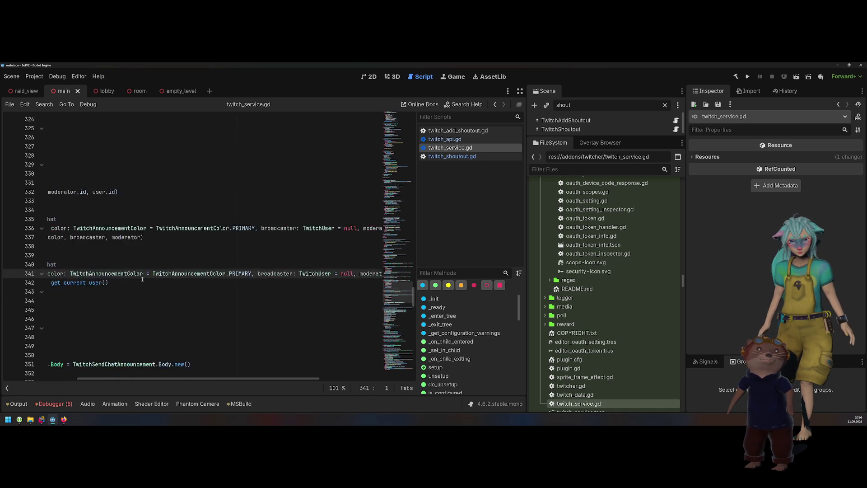
{"action": "scroll", "coordinate": [142, 280], "scroll_direction": "left", "scroll_amount": 3}
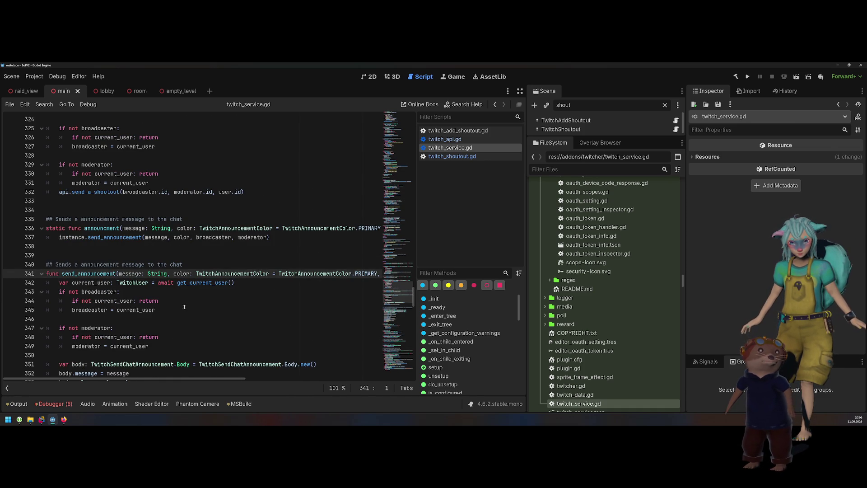
{"action": "scroll", "coordinate": [183, 306], "scroll_direction": "right", "scroll_amount": 8}
{"action": "scroll", "coordinate": [188, 302], "scroll_direction": "left", "scroll_amount": 8}
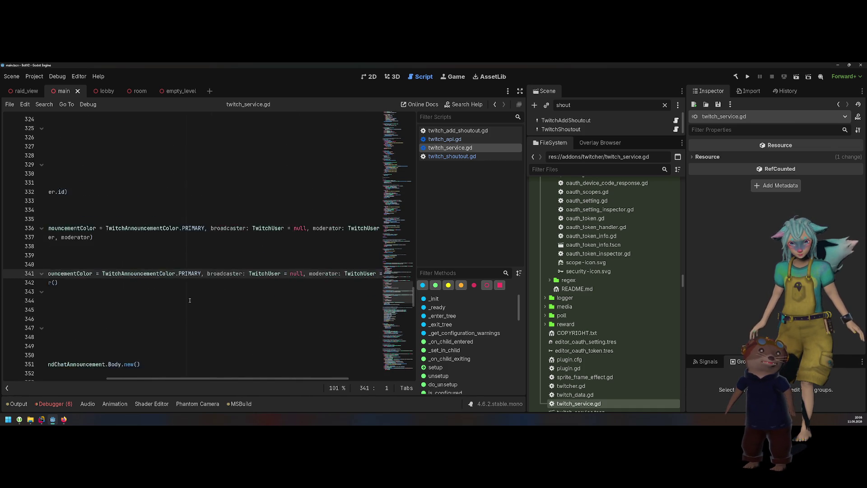
{"action": "scroll", "coordinate": [190, 300], "scroll_direction": "down", "scroll_amount": 5}
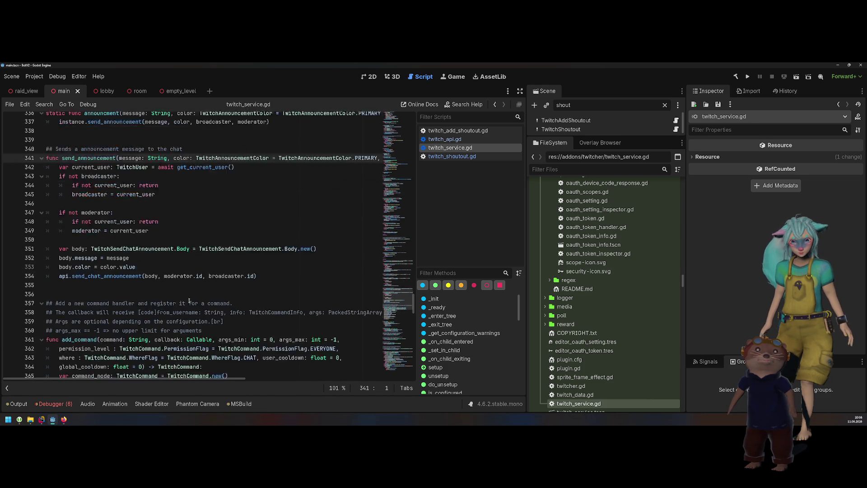
{"action": "left_click", "coordinate": [235, 246]}
{"action": "left_click", "coordinate": [235, 228], "text": "ctrl"}
- View the Body class definition in twitch_send_chat_announcement.gd
{"action": "key", "text": "alt+Left"}
{"action": "left_click", "coordinate": [291, 228], "text": "ctrl"}
{"action": "scroll", "coordinate": [280, 242], "scroll_direction": "down", "scroll_amount": 5}
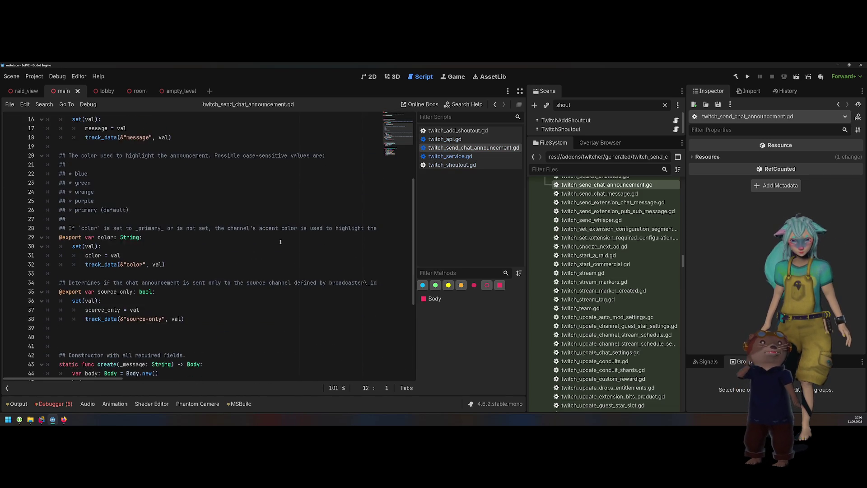
{"action": "scroll", "coordinate": [281, 242], "scroll_direction": "up", "scroll_amount": 5}
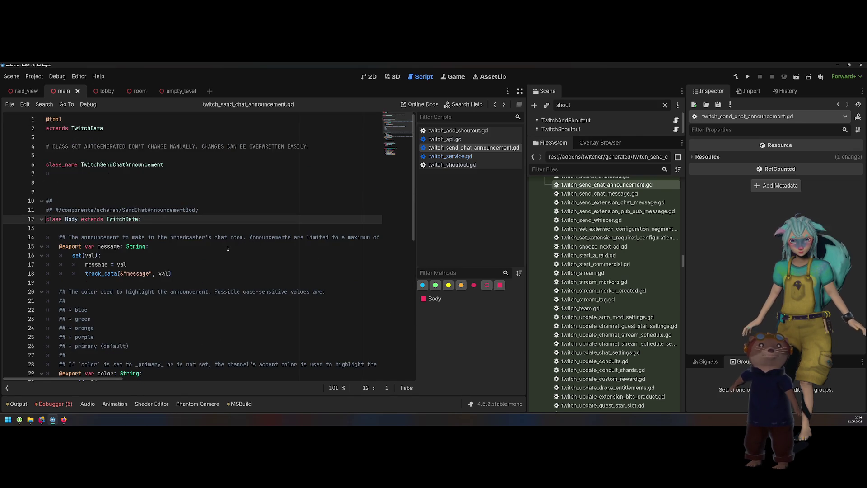
- Back in twitch_service.gd, inspect the send_chat_announcement call's documentation, then open twitch_shoutout.gd
{"action": "key", "text": "alt+Left"}
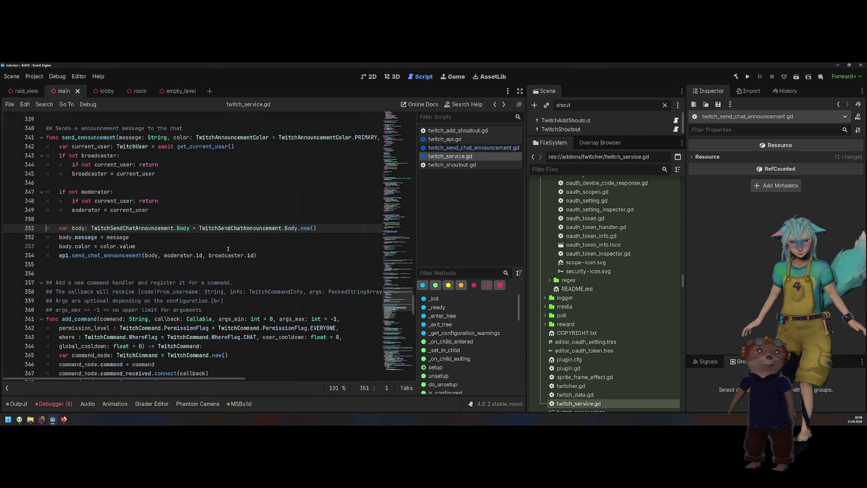
{"action": "double_click", "coordinate": [114, 256]}
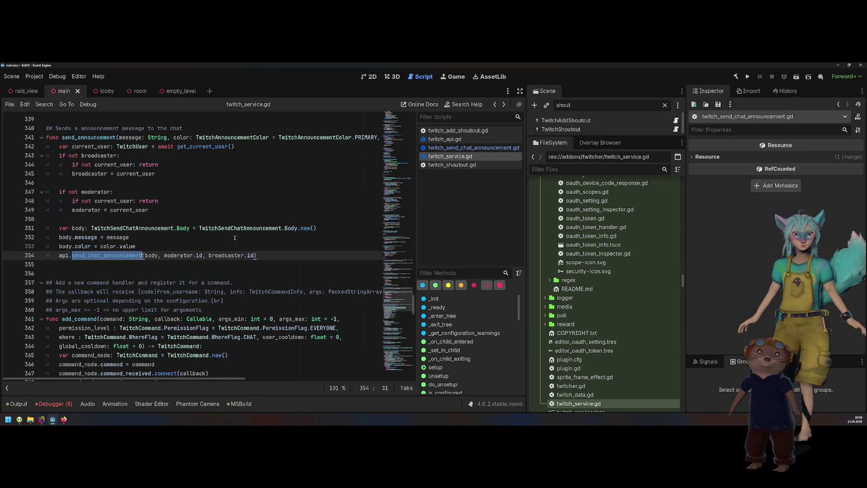
{"action": "scroll", "coordinate": [234, 238], "scroll_direction": "up", "scroll_amount": 2}
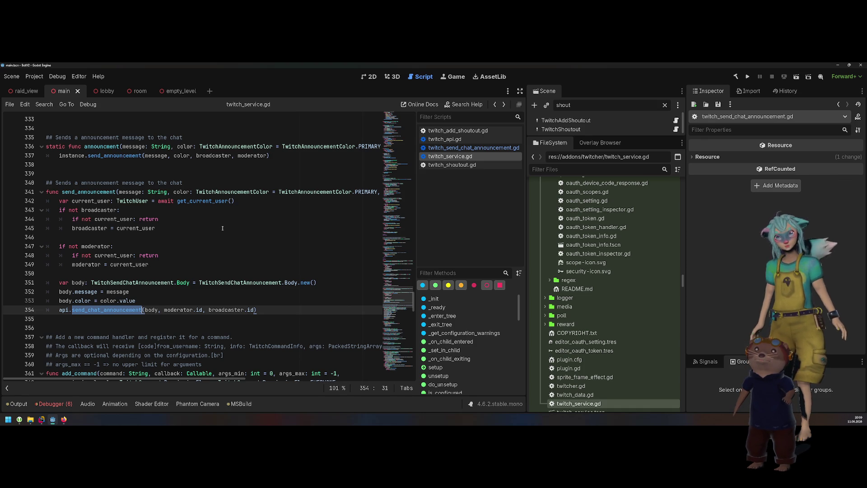
{"action": "left_click", "coordinate": [438, 166]}
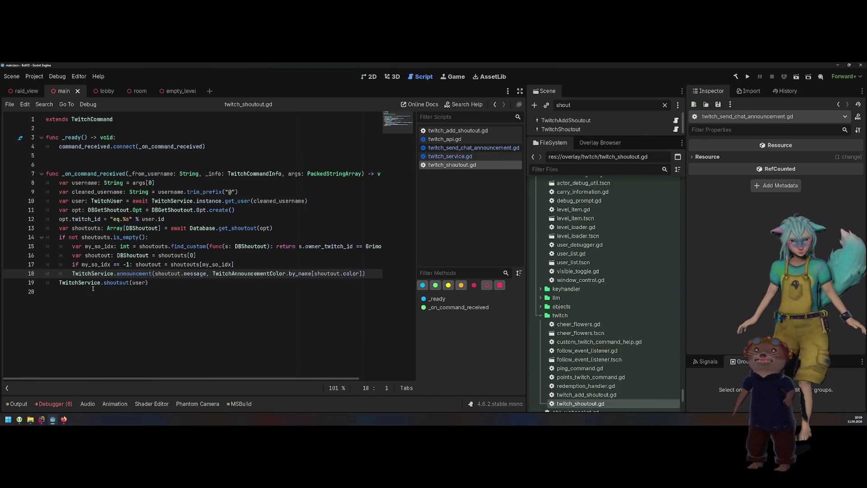
- On line 18, replace TwitchService with TwitchBot and remove the duplicated autocomplete text after announcement
{"action": "double_click", "coordinate": [93, 274]}
{"action": "type", "text": "TwitchBot"}
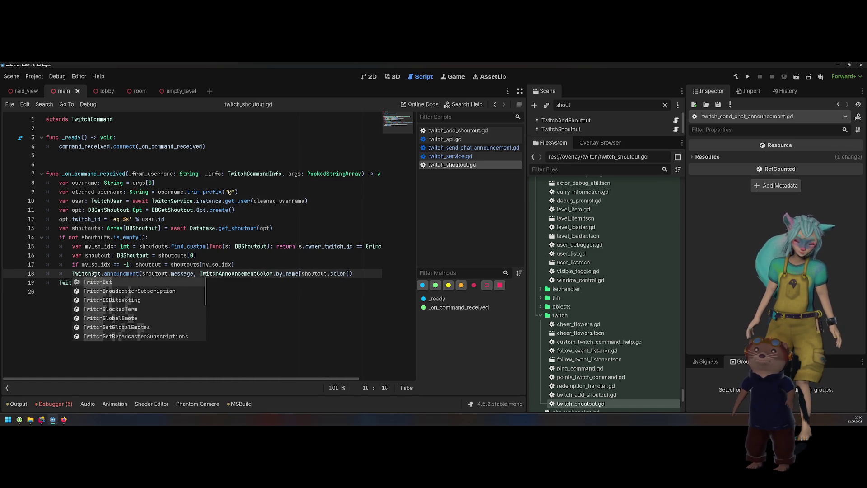
{"action": "key", "text": "Right"}
{"action": "key", "text": "Right"}
{"action": "key", "text": "Right"}
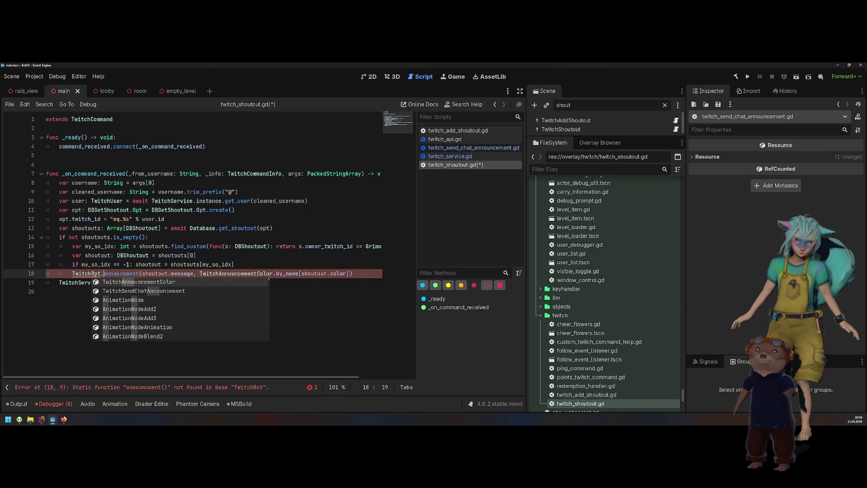
{"action": "key", "text": "Return"}
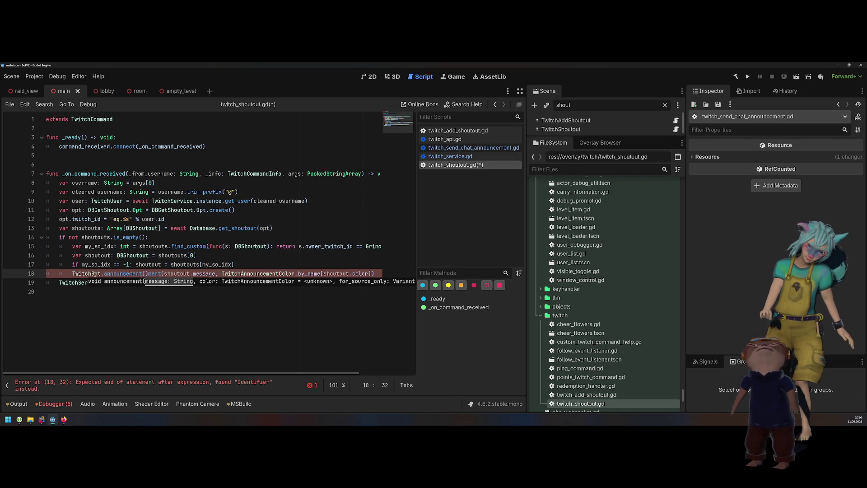
{"action": "key", "text": "shift+Right"}
{"action": "key", "text": "shift+Right"}
{"action": "key", "text": "shift+Right"}
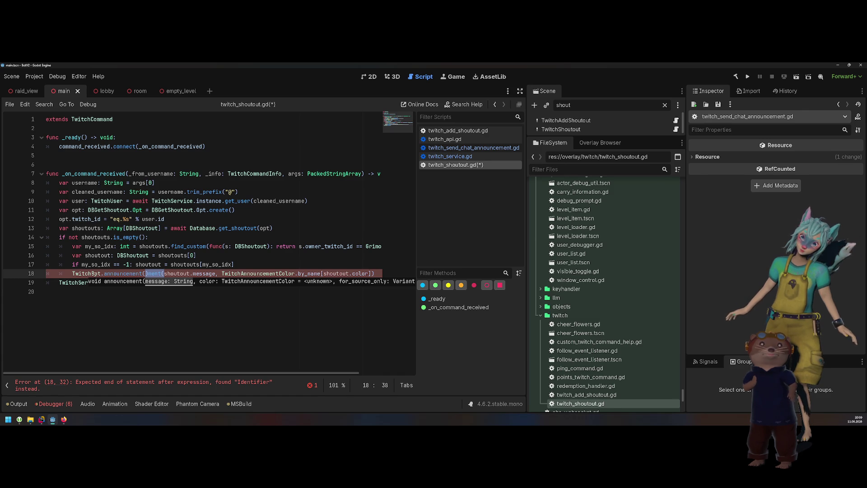
{"action": "mouse_move", "coordinate": [94, 274]}
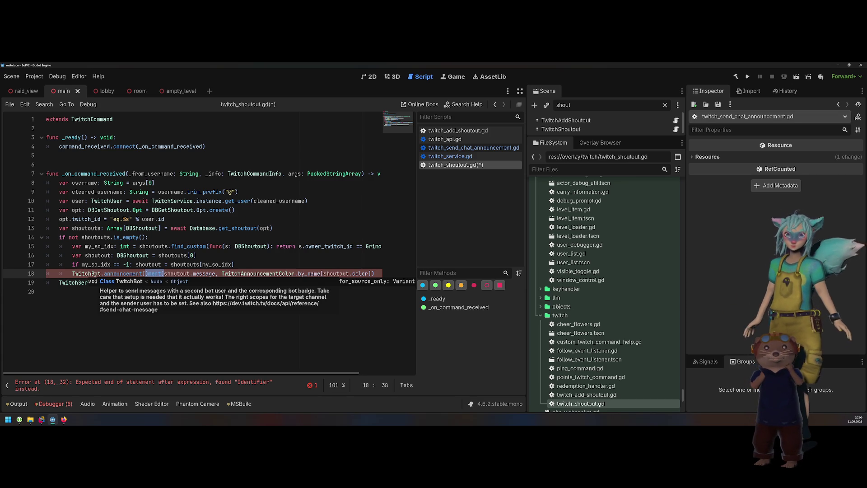
{"action": "key", "text": "BackSpace"}
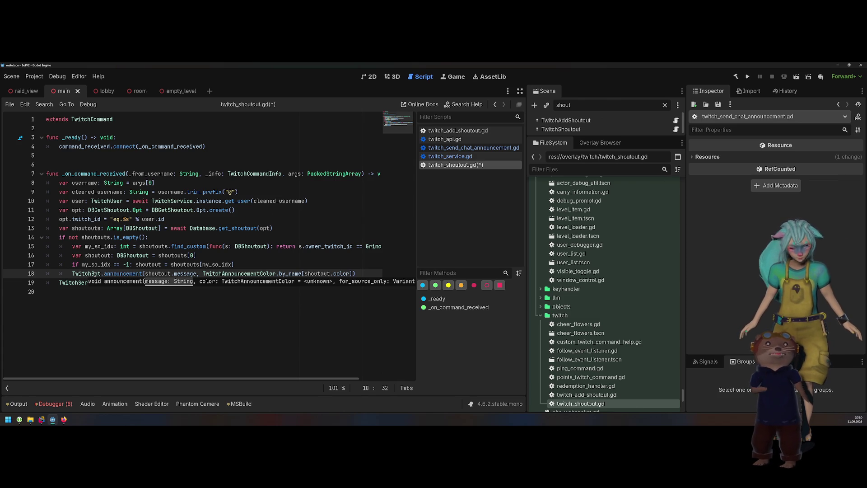
- Add false as the announcement call's last argument, save the script, and view TwitchBot's announcement definition
{"action": "key", "text": "End"}
{"action": "key", "text": "Left"}
{"action": "type", "text": ", fa"}
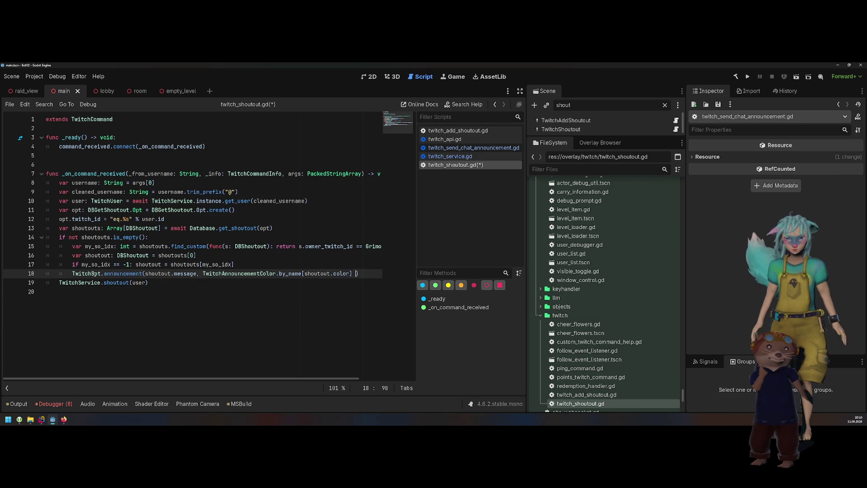
{"action": "key", "text": "Return"}
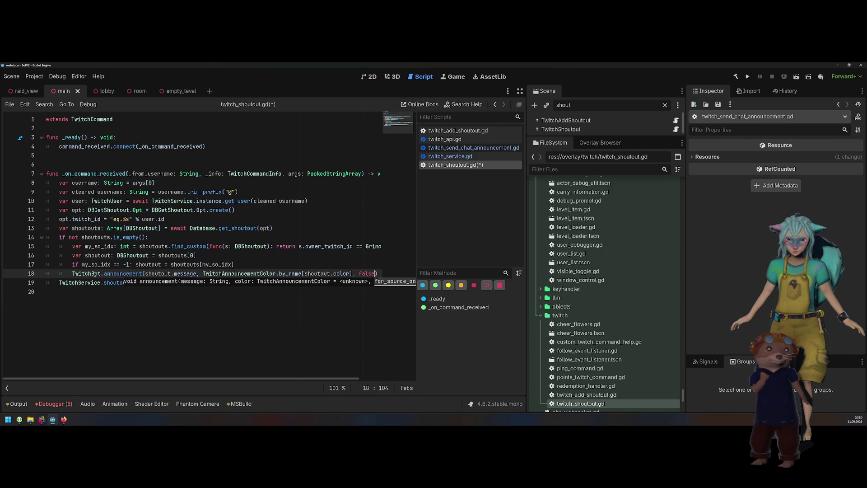
{"action": "key", "text": "End"}
{"action": "key", "text": "ctrl+s"}
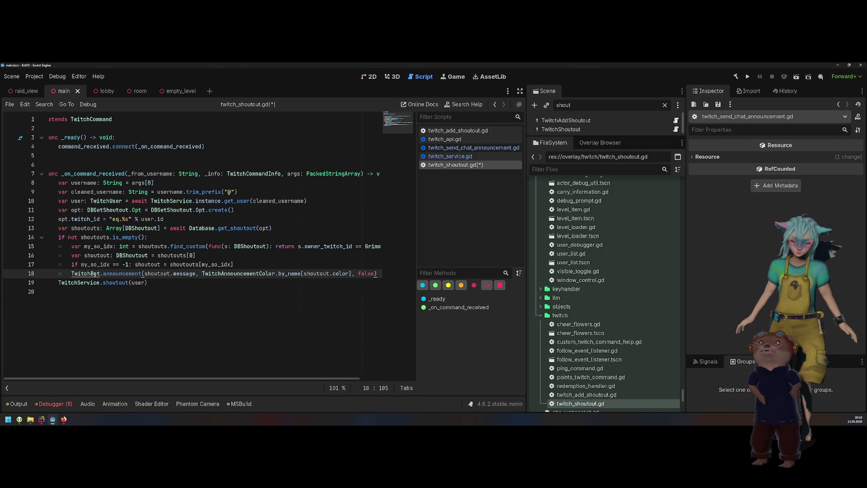
{"action": "left_click", "coordinate": [128, 274], "text": "ctrl"}
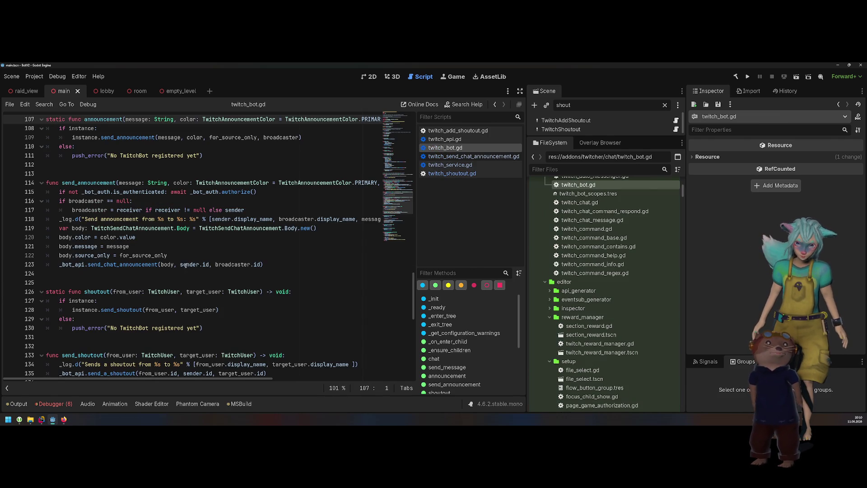
- Review announcement in twitch_bot.gd, return to twitch_shoutout.gd, and run the project to test it
{"action": "scroll", "coordinate": [194, 235], "scroll_direction": "right", "scroll_amount": 2}
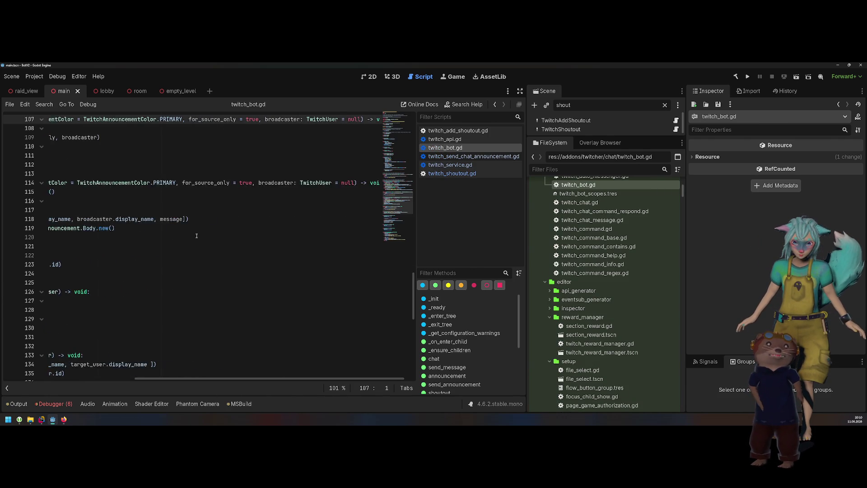
{"action": "scroll", "coordinate": [202, 235], "scroll_direction": "left", "scroll_amount": 2}
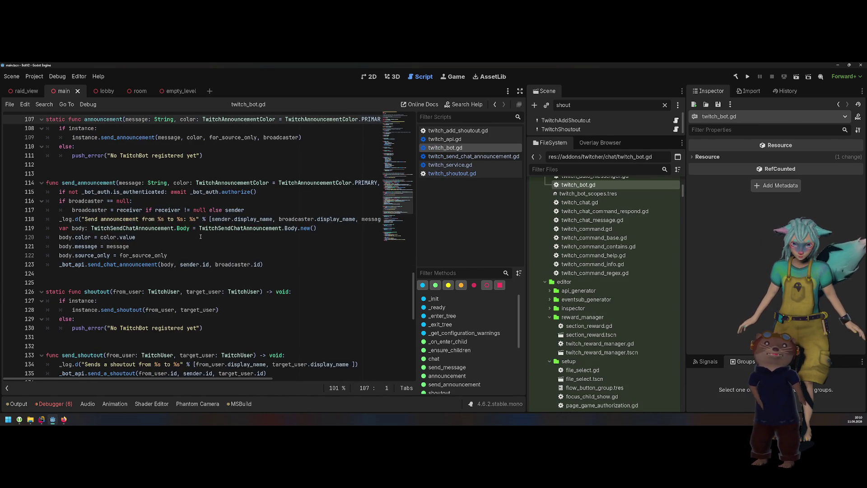
{"action": "key", "text": "alt+Left"}
{"action": "key", "text": "alt+Left"}
{"action": "left_click", "coordinate": [220, 293]}
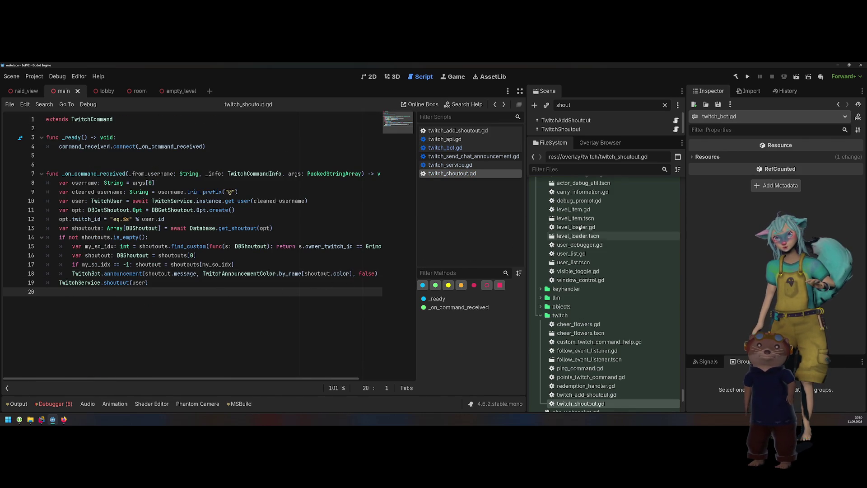
{"action": "left_click", "coordinate": [747, 77]}
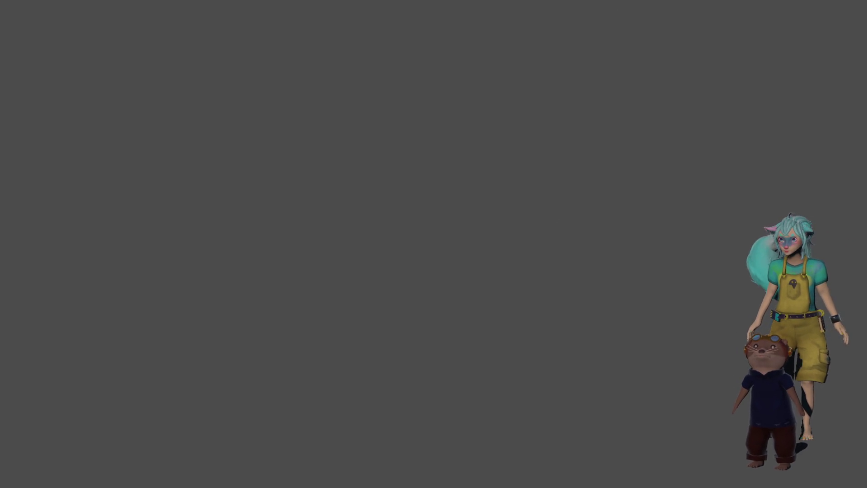
{"action": "scroll", "coordinate": [244, 156], "scroll_direction": "up", "scroll_amount": 1}
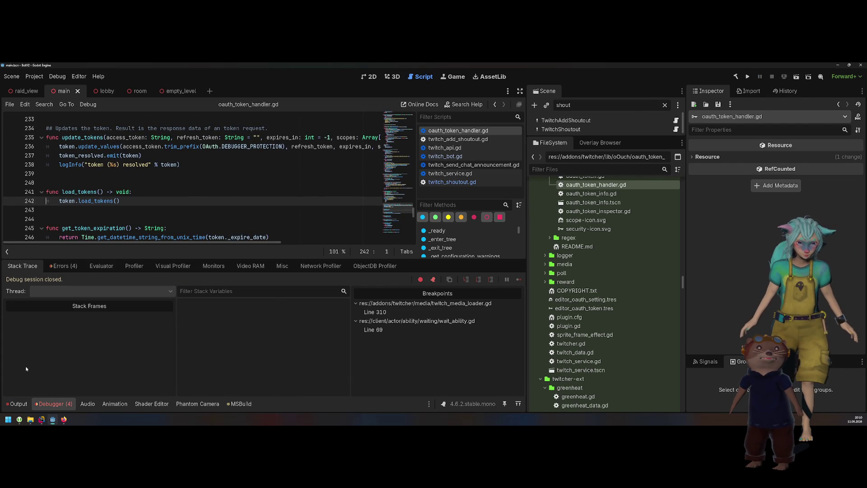
{"action": "left_click", "coordinate": [19, 403]}
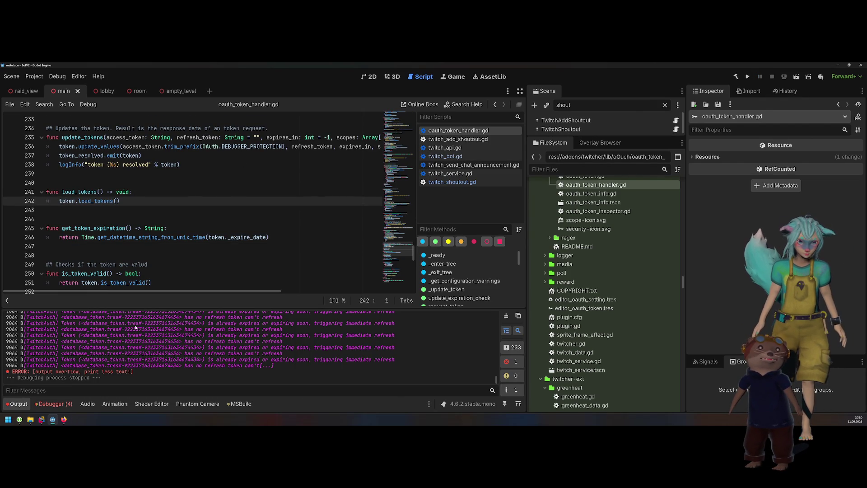
{"action": "scroll", "coordinate": [138, 329], "scroll_direction": "up", "scroll_amount": 2}
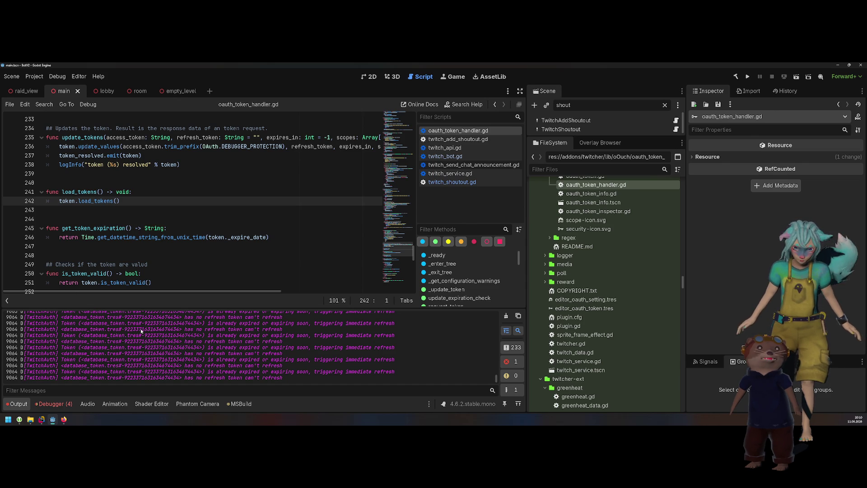
{"action": "scroll", "coordinate": [141, 331], "scroll_direction": "up", "scroll_amount": 3}
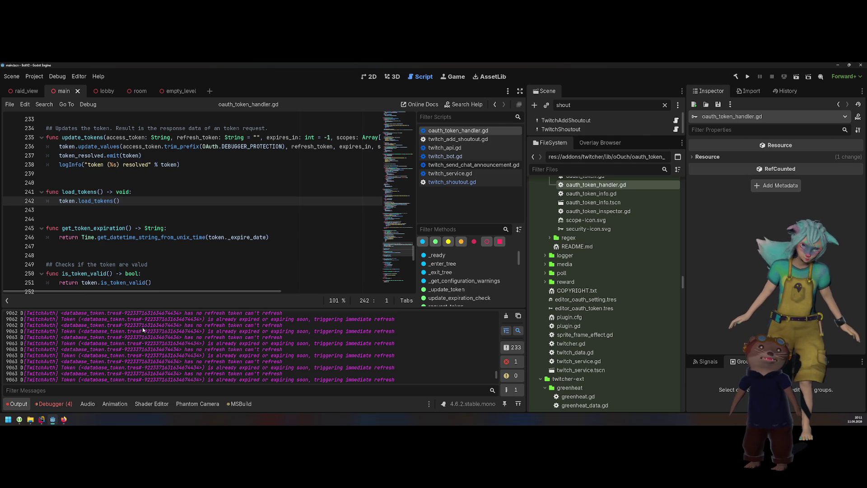
{"action": "scroll", "coordinate": [143, 330], "scroll_direction": "up", "scroll_amount": 2}
{"action": "scroll", "coordinate": [142, 330], "scroll_direction": "up", "scroll_amount": 2}
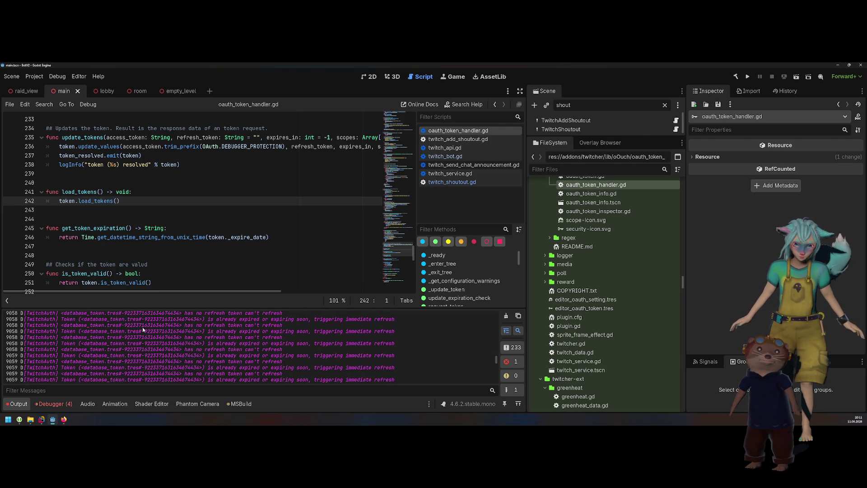
{"action": "scroll", "coordinate": [143, 330], "scroll_direction": "up", "scroll_amount": 2}
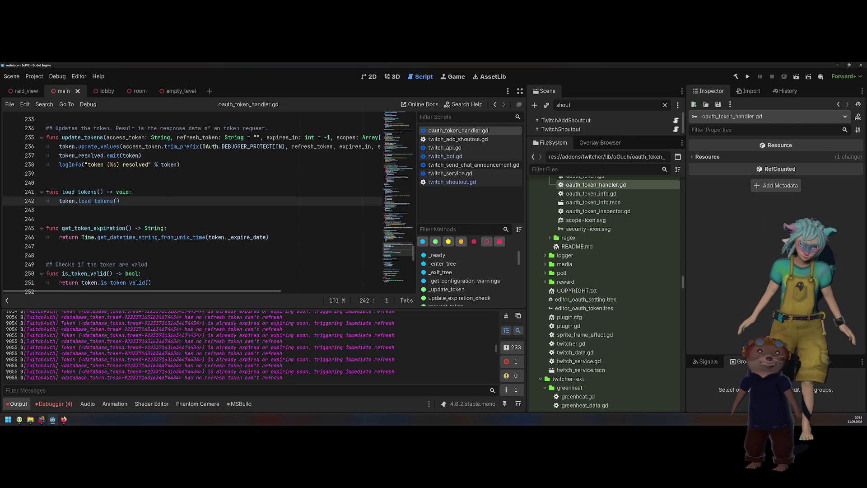
{"action": "mouse_move", "coordinate": [175, 238]}
{"action": "left_click", "coordinate": [209, 195]}
{"action": "scroll", "coordinate": [233, 198], "scroll_direction": "down", "scroll_amount": 3}
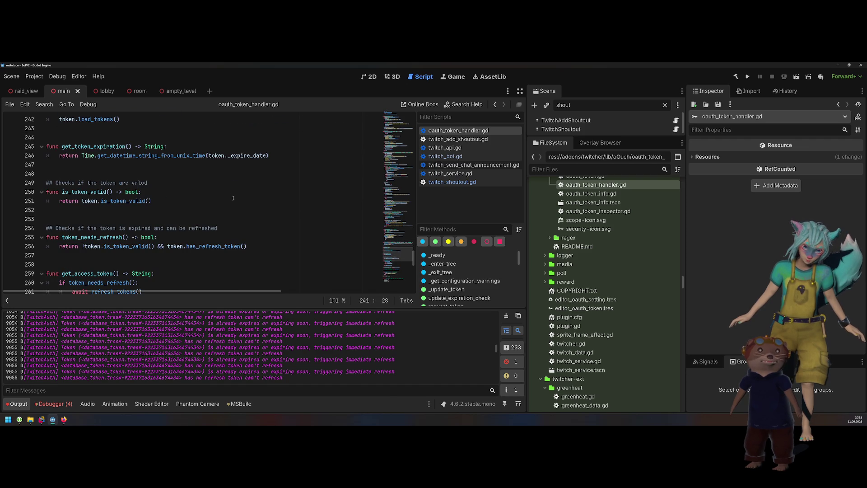
{"action": "scroll", "coordinate": [233, 198], "scroll_direction": "up", "scroll_amount": 4}
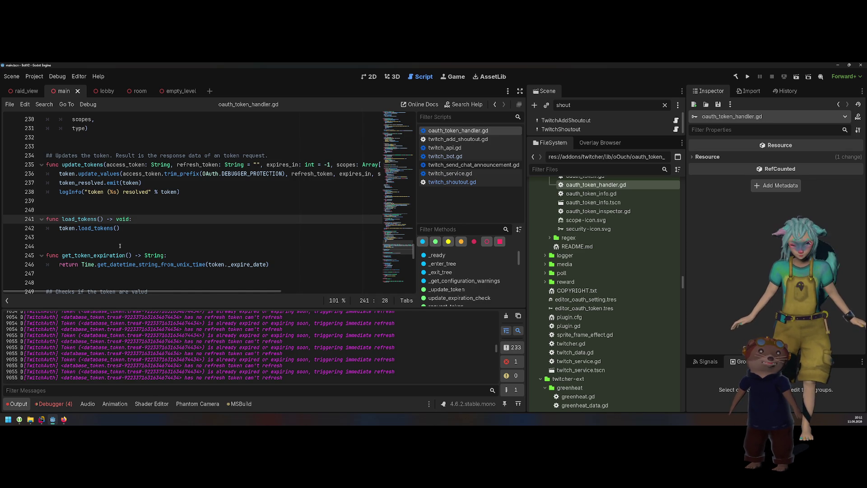
{"action": "left_click", "coordinate": [100, 229]}
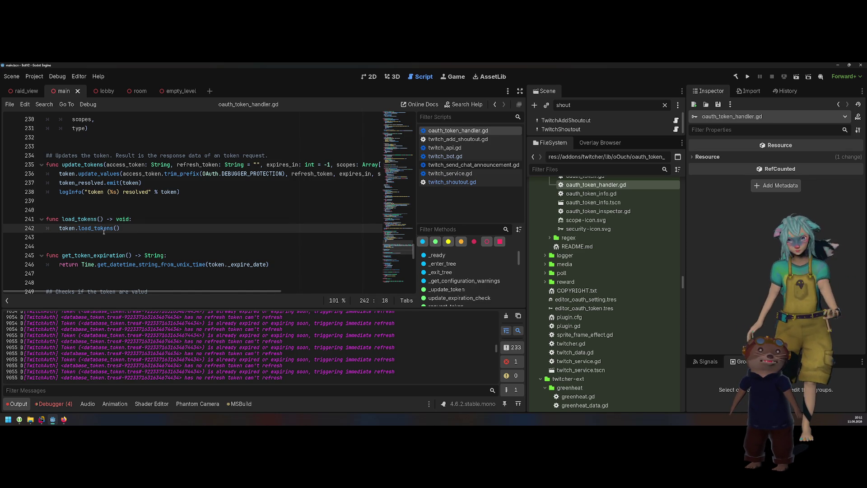
- Jump to the load_tokens definition in oauth_token.gd and reopen the Output log panel
{"action": "key", "text": "ctrl+j"}
{"action": "left_click", "coordinate": [103, 229], "text": "ctrl"}
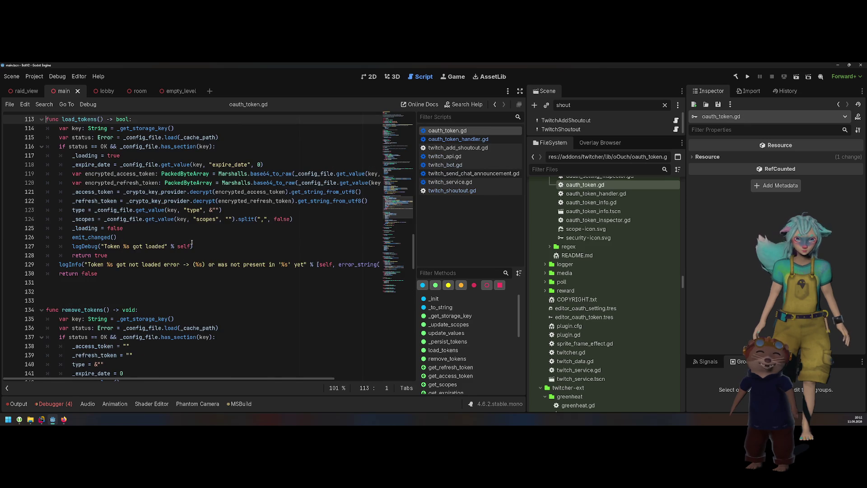
{"action": "scroll", "coordinate": [192, 243], "scroll_direction": "up", "scroll_amount": 1}
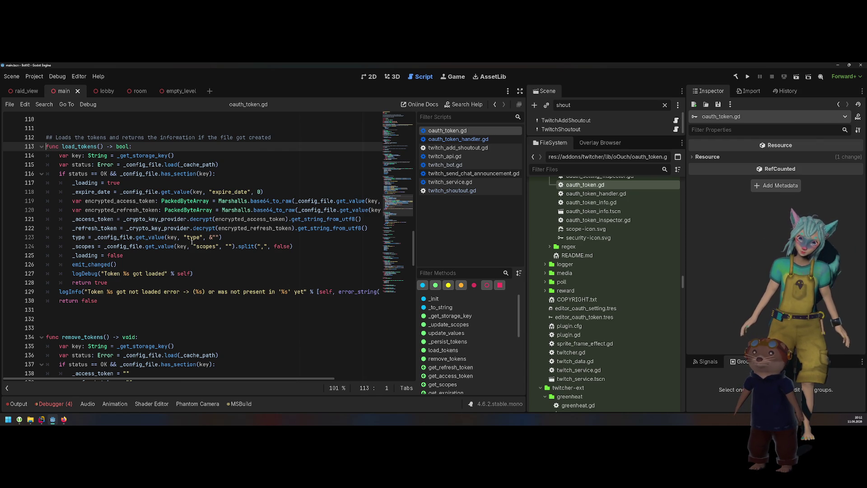
{"action": "left_click", "coordinate": [18, 403]}
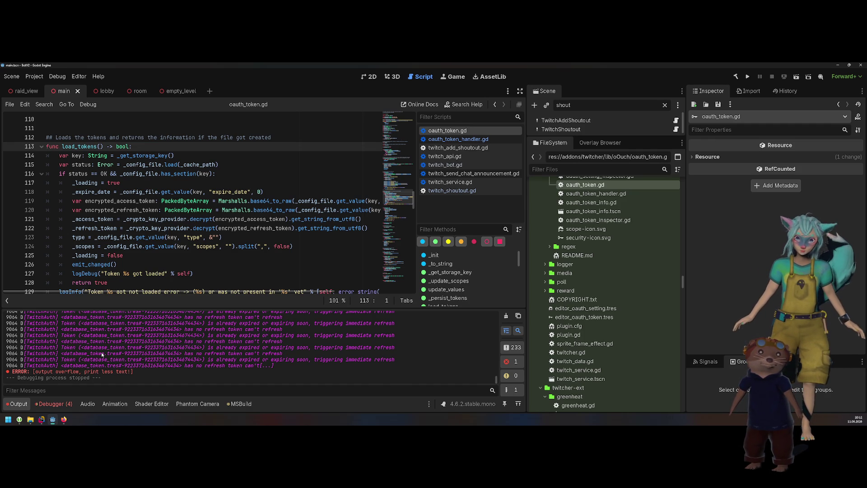
{"action": "left_click", "coordinate": [246, 267]}
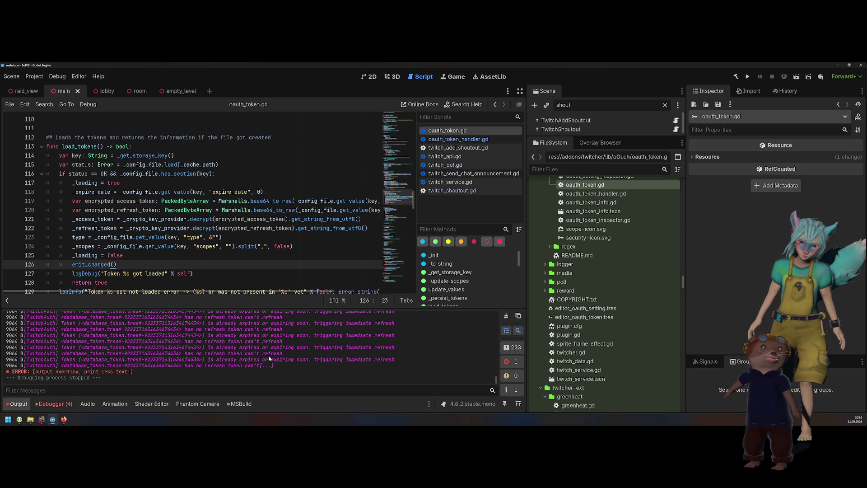
{"action": "left_click", "coordinate": [212, 209]}
{"action": "scroll", "coordinate": [209, 256], "scroll_direction": "down", "scroll_amount": 1}
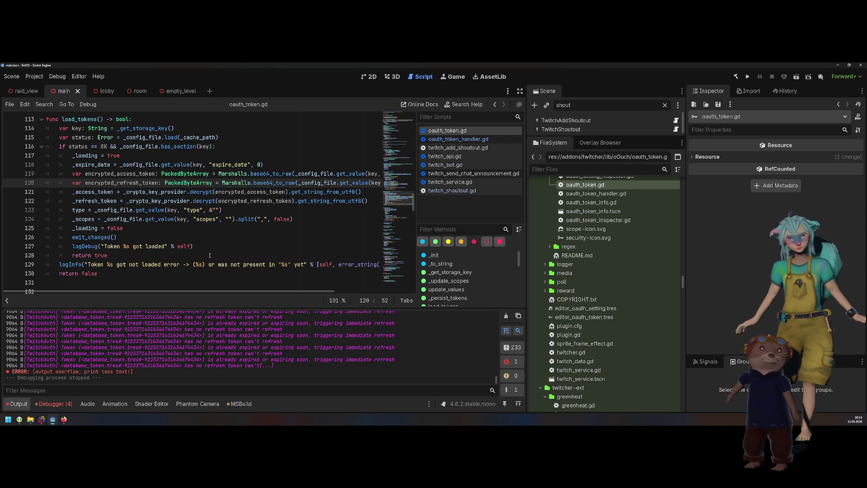
{"action": "scroll", "coordinate": [204, 237], "scroll_direction": "up", "scroll_amount": 1}
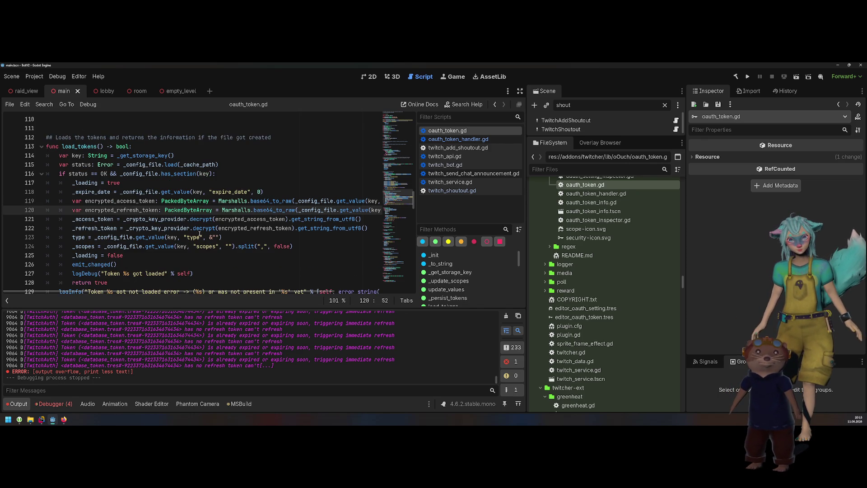
{"action": "left_click", "coordinate": [102, 175]}
{"action": "left_click", "coordinate": [94, 183]}
{"action": "left_click", "coordinate": [89, 192]}
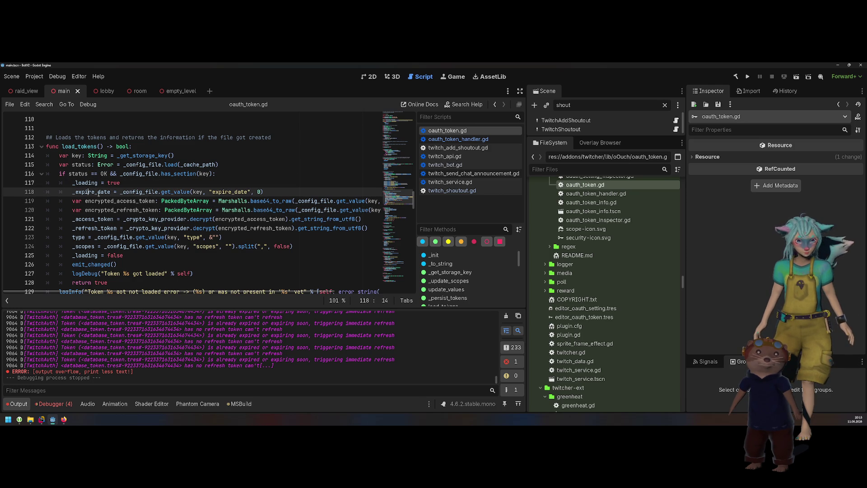
{"action": "double_click", "coordinate": [102, 192]}
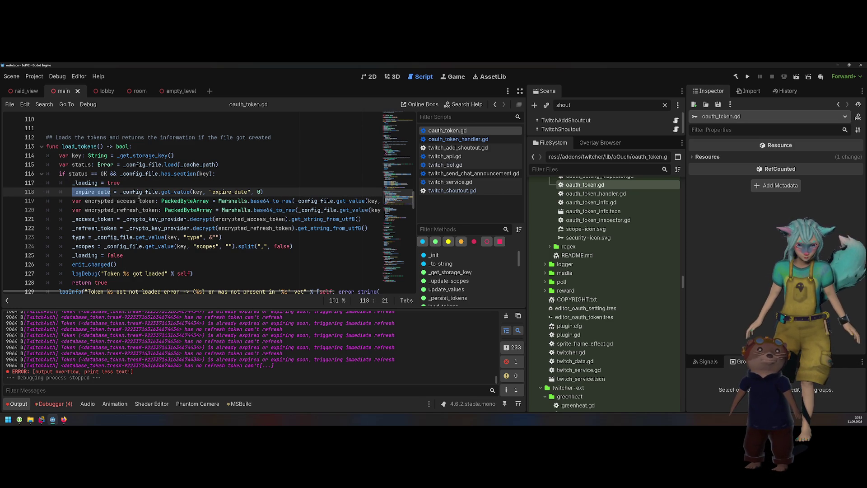
{"action": "scroll", "coordinate": [96, 216], "scroll_direction": "down", "scroll_amount": 1}
{"action": "double_click", "coordinate": [90, 237]}
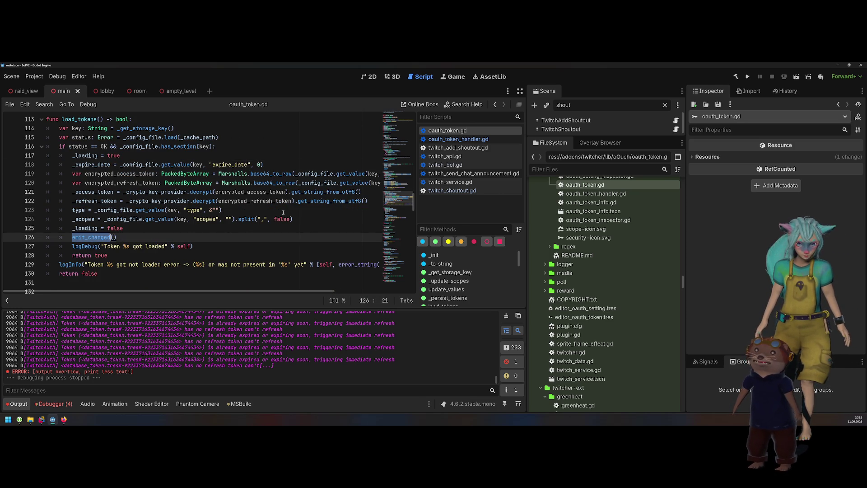
{"action": "scroll", "coordinate": [131, 228], "scroll_direction": "up", "scroll_amount": 3}
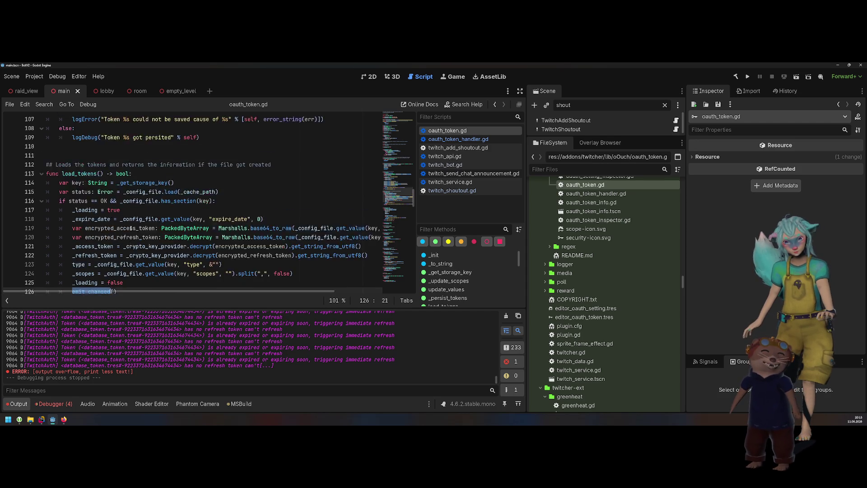
{"action": "double_click", "coordinate": [81, 201]}
{"action": "scroll", "coordinate": [158, 226], "scroll_direction": "up", "scroll_amount": 7}
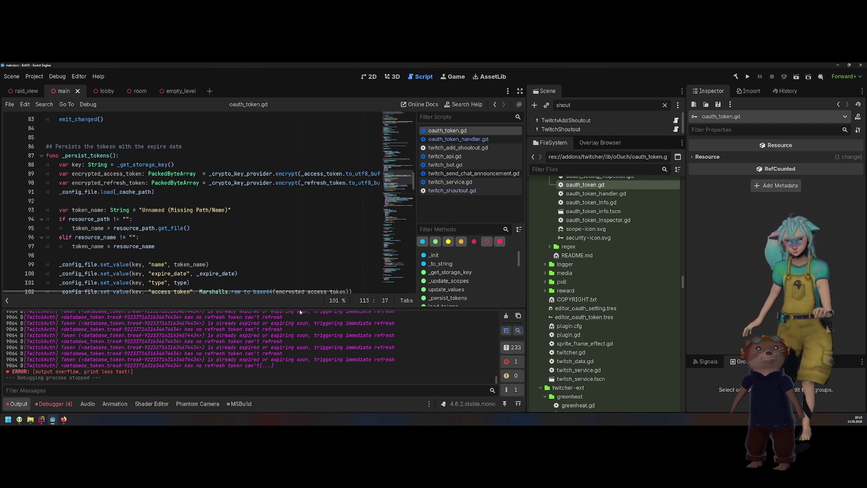
{"action": "left_click", "coordinate": [458, 138]}
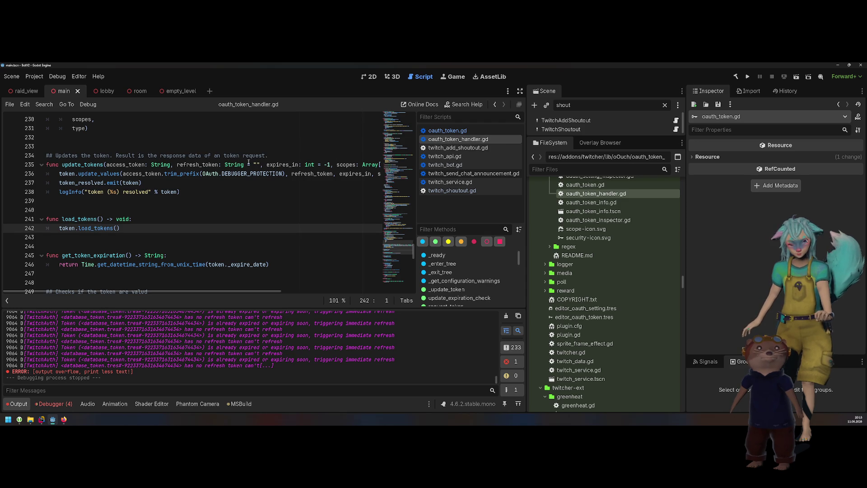
- Examine the load_tokens wrapper on line 241 and the token.load_tokens() call in _ready
{"action": "double_click", "coordinate": [79, 219]}
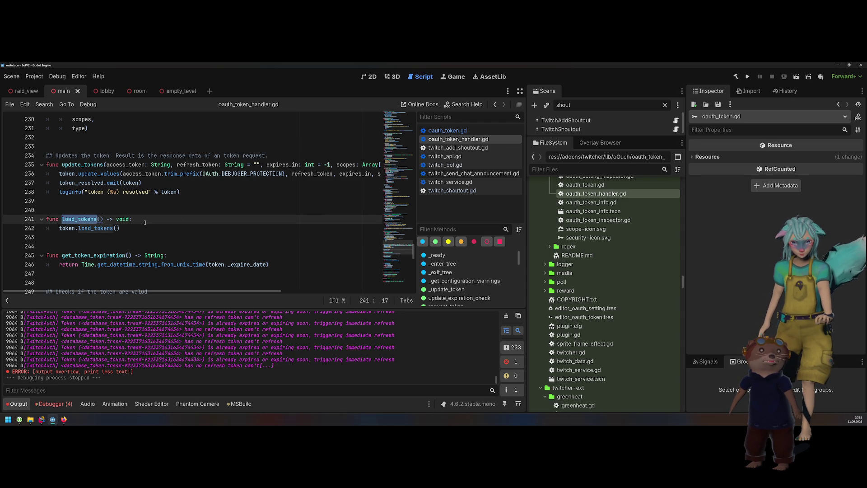
{"action": "scroll", "coordinate": [145, 222], "scroll_direction": "up", "scroll_amount": 6}
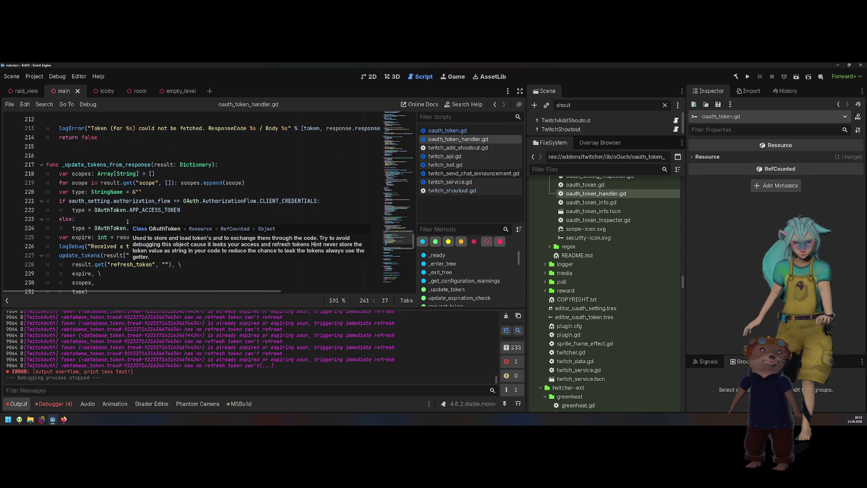
{"action": "scroll", "coordinate": [127, 222], "scroll_direction": "up", "scroll_amount": 17}
{"action": "scroll", "coordinate": [128, 221], "scroll_direction": "up", "scroll_amount": 17}
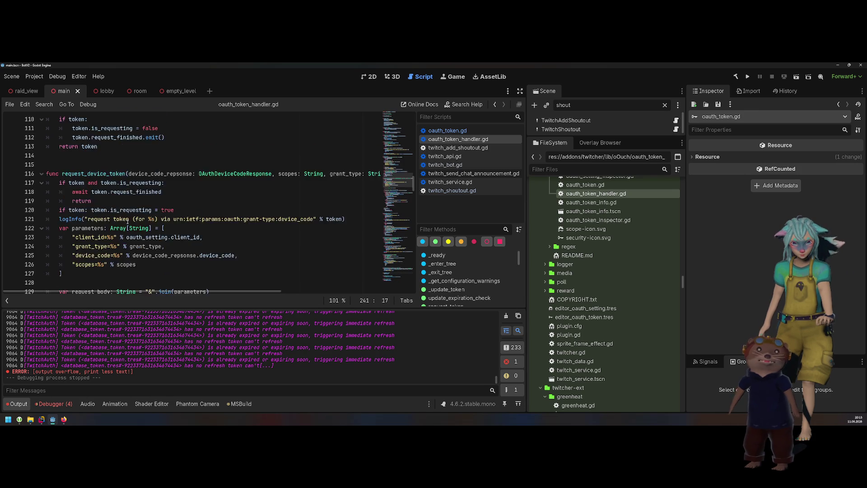
{"action": "scroll", "coordinate": [127, 221], "scroll_direction": "up", "scroll_amount": 20}
{"action": "scroll", "coordinate": [127, 222], "scroll_direction": "up", "scroll_amount": 6}
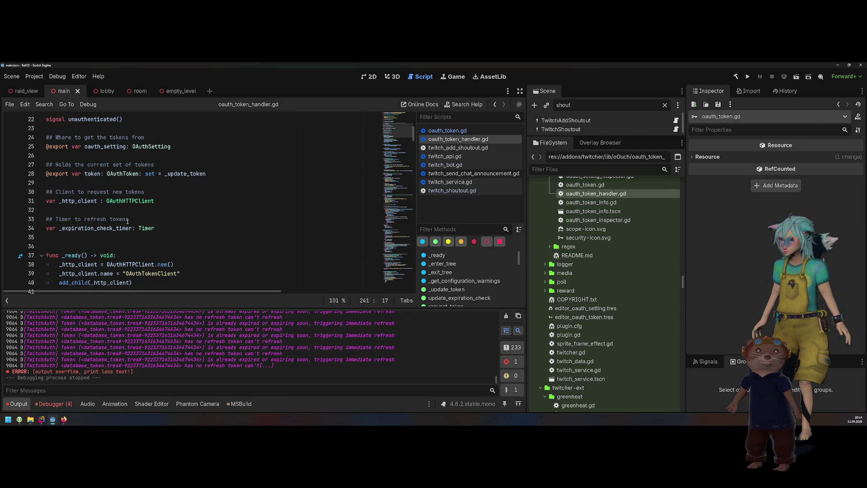
{"action": "scroll", "coordinate": [128, 221], "scroll_direction": "down", "scroll_amount": 1}
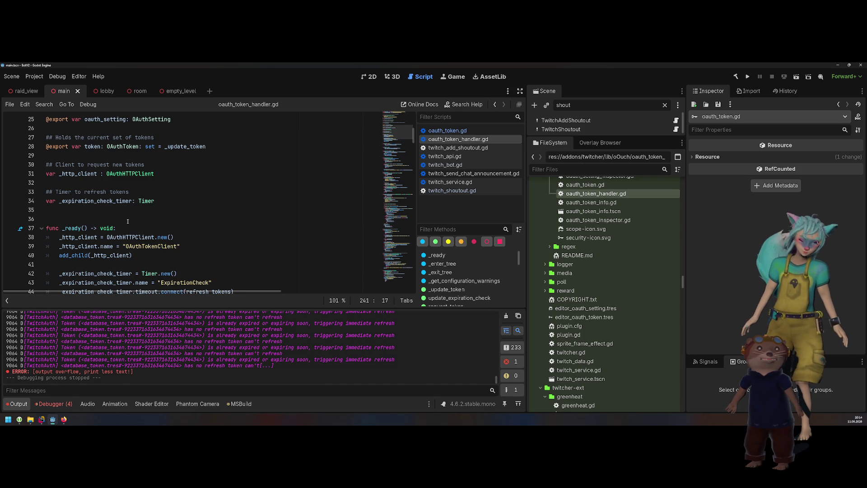
{"action": "scroll", "coordinate": [128, 221], "scroll_direction": "down", "scroll_amount": 3}
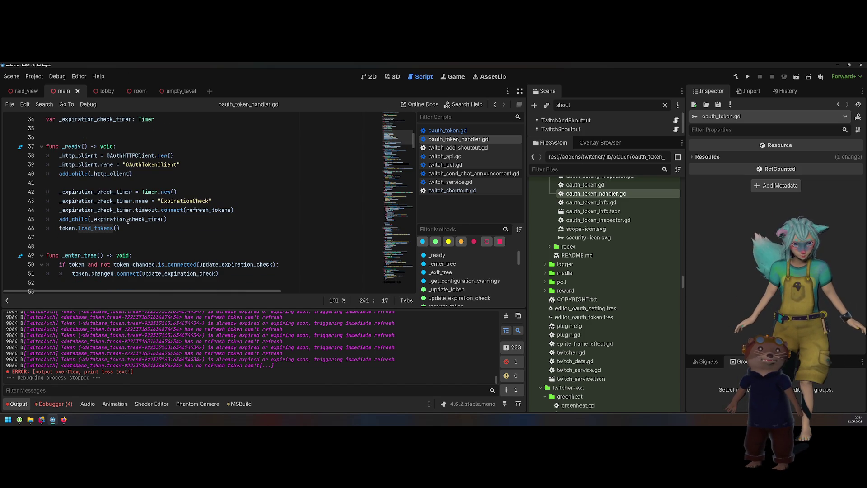
{"action": "double_click", "coordinate": [93, 228]}
{"action": "left_click", "coordinate": [186, 232]}
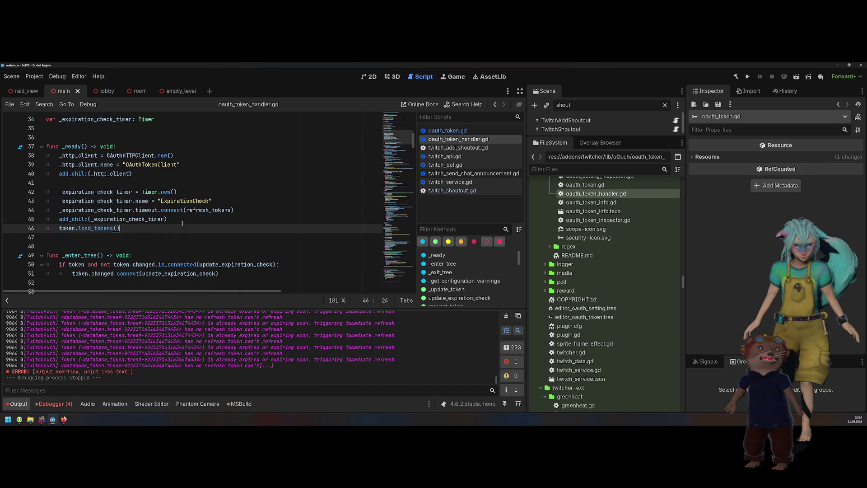
{"action": "key", "text": "shift+Up"}
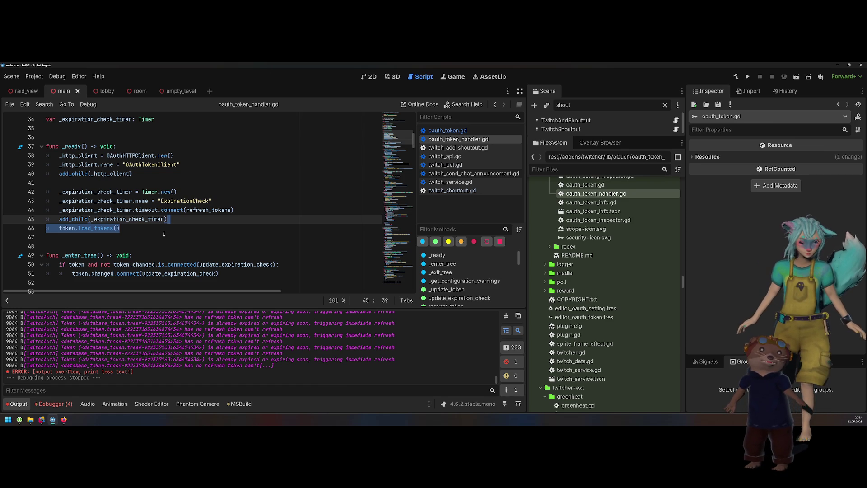
- Select the update_expiration_check function name and its expiration == 0 condition on line 71
{"action": "scroll", "coordinate": [164, 233], "scroll_direction": "down", "scroll_amount": 2}
{"action": "scroll", "coordinate": [160, 230], "scroll_direction": "up", "scroll_amount": 1}
{"action": "scroll", "coordinate": [155, 228], "scroll_direction": "up", "scroll_amount": 1}
{"action": "scroll", "coordinate": [151, 224], "scroll_direction": "down", "scroll_amount": 1}
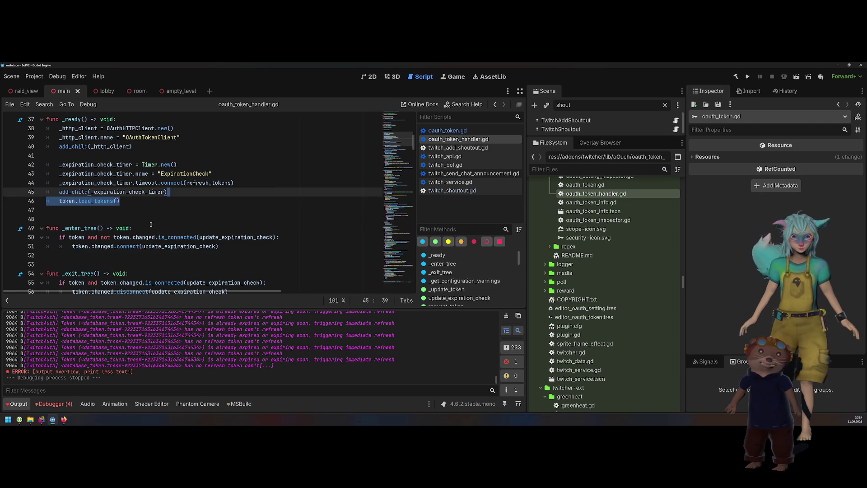
{"action": "scroll", "coordinate": [151, 224], "scroll_direction": "down", "scroll_amount": 3}
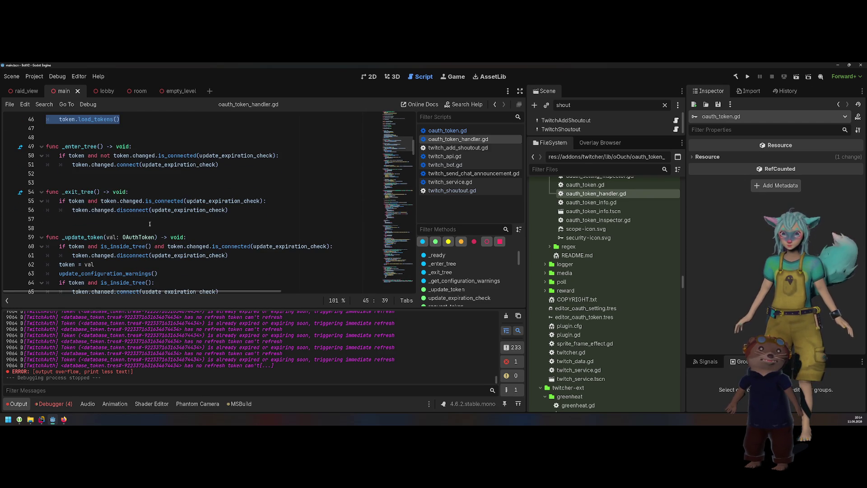
{"action": "scroll", "coordinate": [149, 223], "scroll_direction": "down", "scroll_amount": 2}
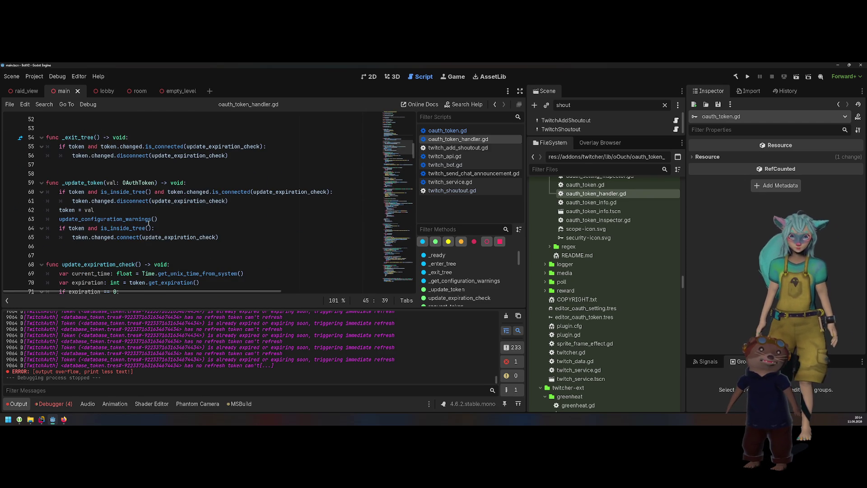
{"action": "scroll", "coordinate": [232, 184], "scroll_direction": "down", "scroll_amount": 4}
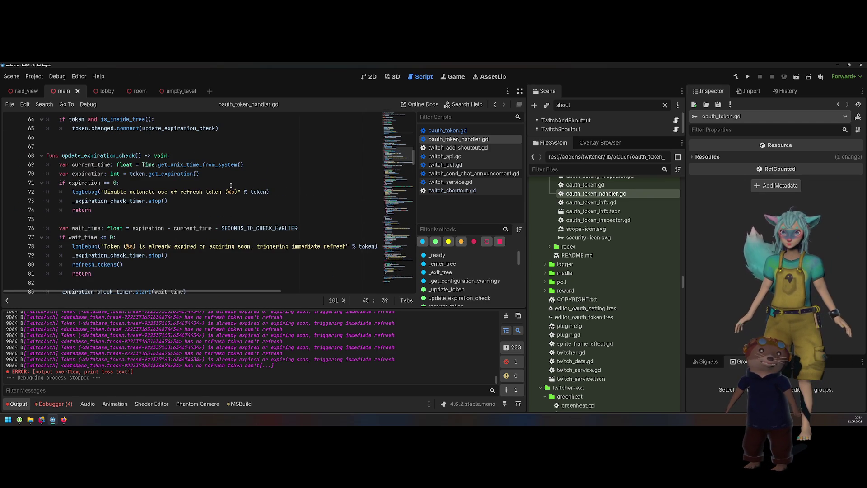
{"action": "double_click", "coordinate": [106, 155]}
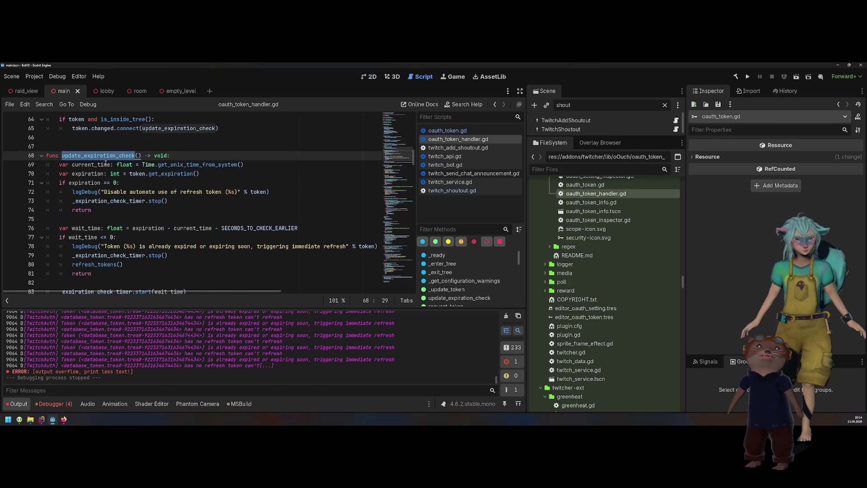
{"action": "left_click_drag", "start_coordinate": [131, 183], "coordinate": [66, 183]}
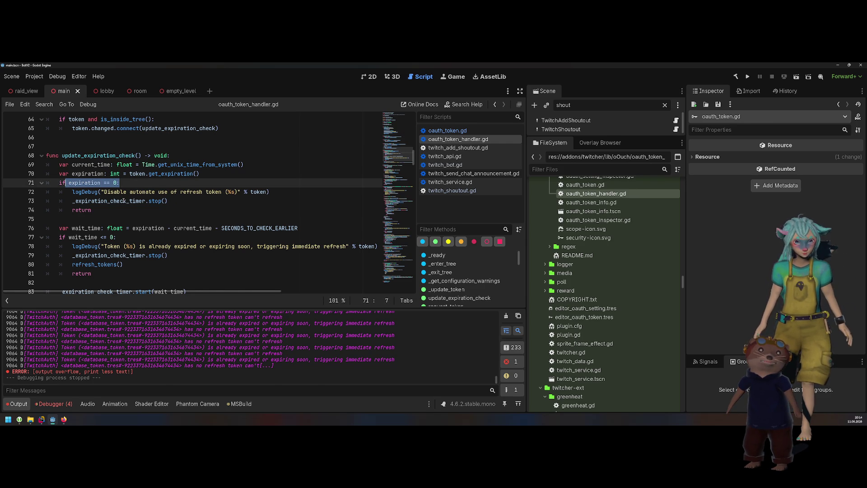
{"action": "scroll", "coordinate": [124, 201], "scroll_direction": "down", "scroll_amount": 1}
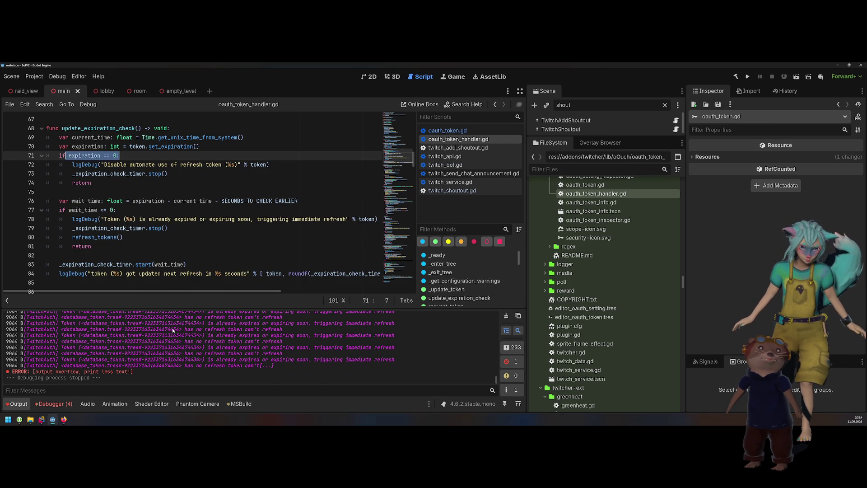
{"action": "double_click", "coordinate": [173, 330]}
- Match the expiring-soon log message to line 78, then jump to the refresh_tokens definition
{"action": "left_click", "coordinate": [179, 333]}
{"action": "left_click_drag", "start_coordinate": [241, 348], "coordinate": [342, 348]}
{"action": "mouse_move", "coordinate": [47, 219]}
{"action": "left_mouse_down"}
{"action": "mouse_move", "coordinate": [120, 218]}
{"action": "mouse_move", "coordinate": [111, 237]}
{"action": "left_mouse_up"}
{"action": "double_click", "coordinate": [111, 237]}
{"action": "left_click", "coordinate": [111, 237], "text": "ctrl"}
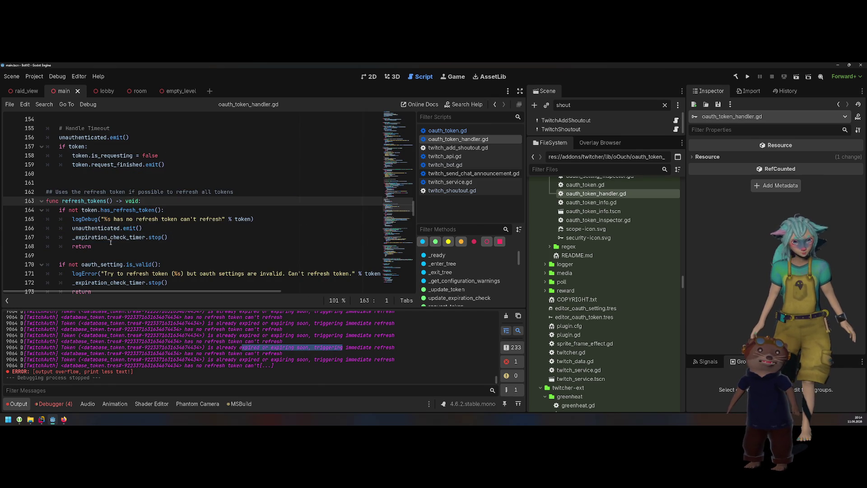
- Compare the no-refresh-token log message with logDebug line 165 and select the unauthenticated signal on line 166
{"action": "left_click", "coordinate": [68, 210]}
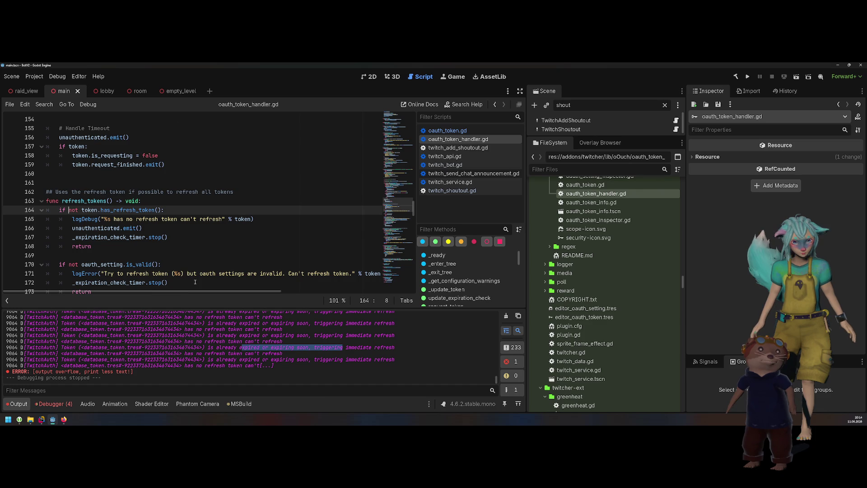
{"action": "left_click_drag", "start_coordinate": [185, 353], "coordinate": [284, 349]}
{"action": "triple_click", "coordinate": [192, 219]}
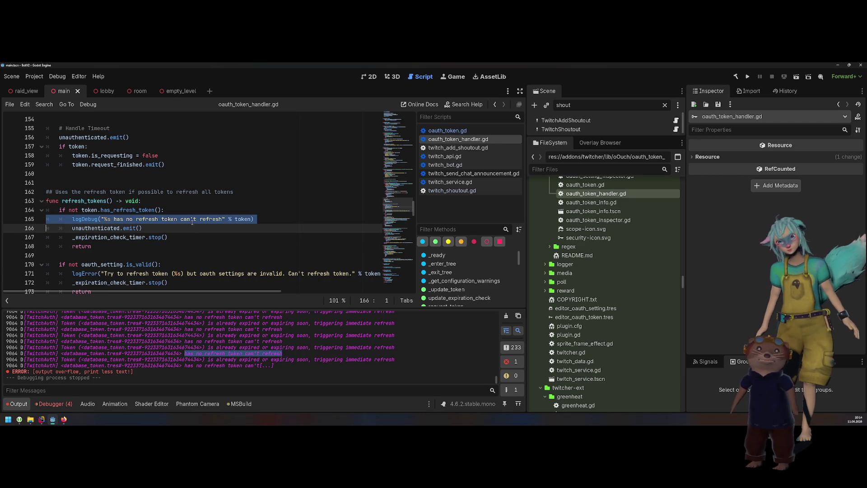
{"action": "double_click", "coordinate": [95, 228]}
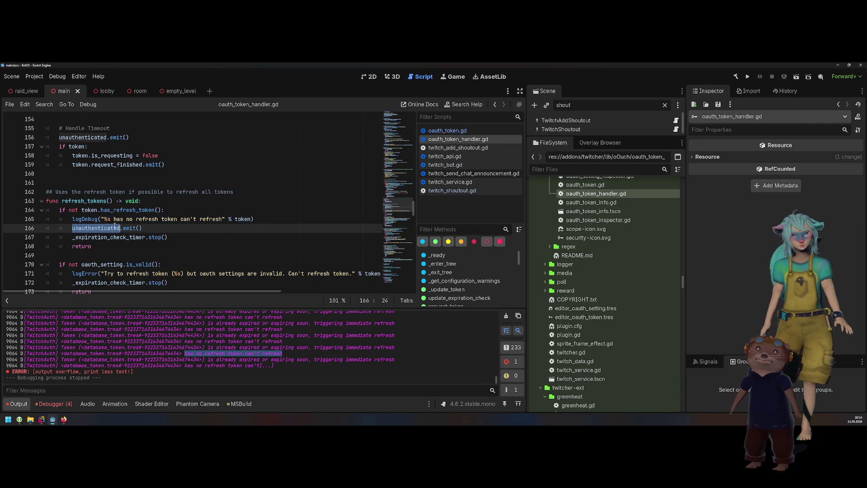
- Step through the unauthenticated matches to the line 22 declaration and review the token request code
{"action": "key", "text": "ctrl+f"}
{"action": "key", "text": "Return"}
{"action": "key", "text": "Return"}
{"action": "key", "text": "Return"}
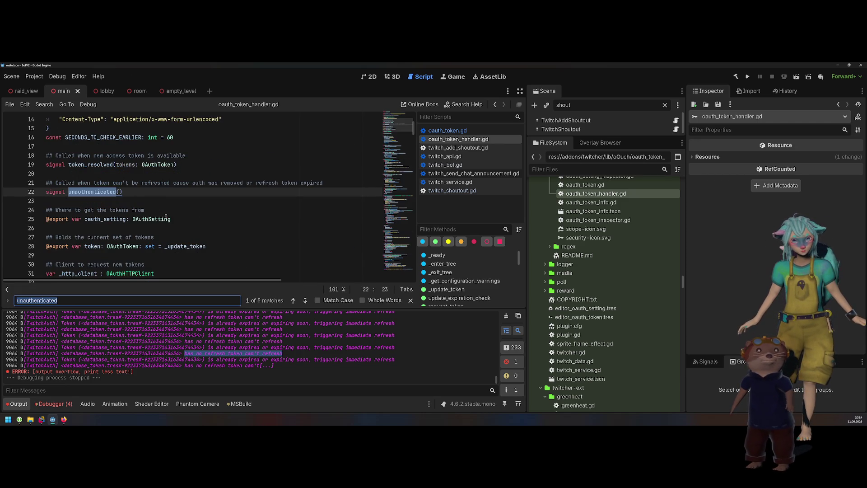
{"action": "key", "text": "Return"}
{"action": "key", "text": "Return"}
{"action": "key", "text": "Return"}
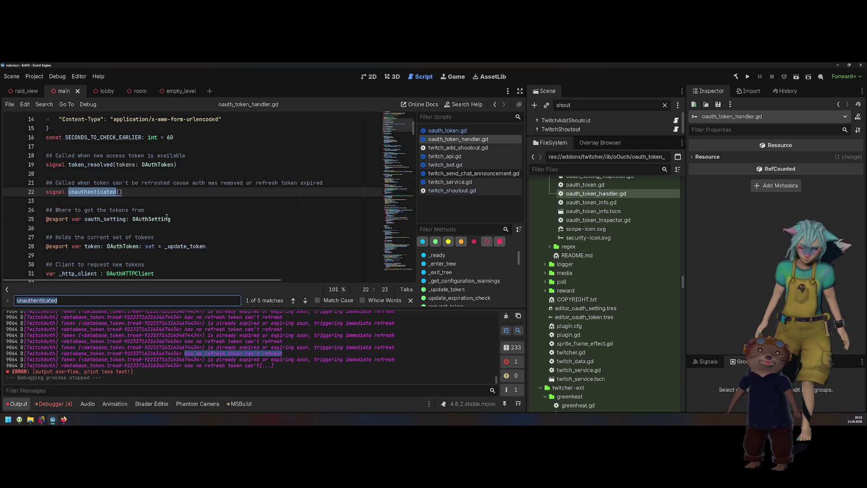
{"action": "scroll", "coordinate": [166, 217], "scroll_direction": "down", "scroll_amount": 6}
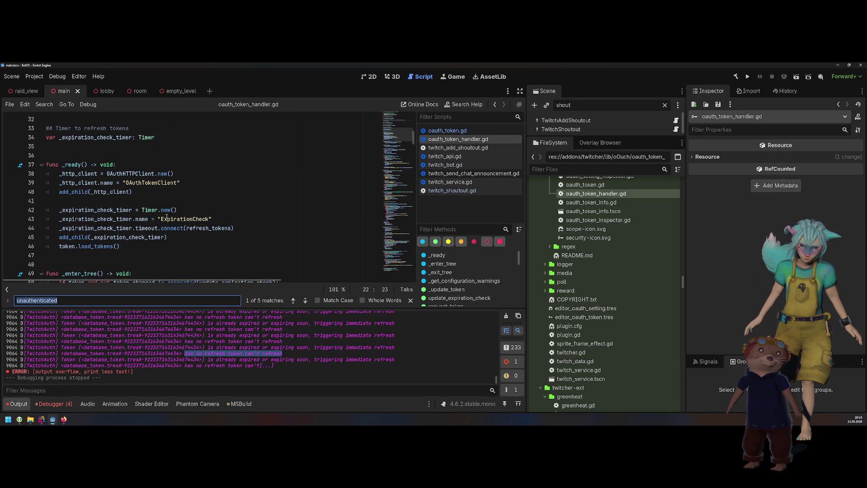
{"action": "scroll", "coordinate": [167, 218], "scroll_direction": "down", "scroll_amount": 13}
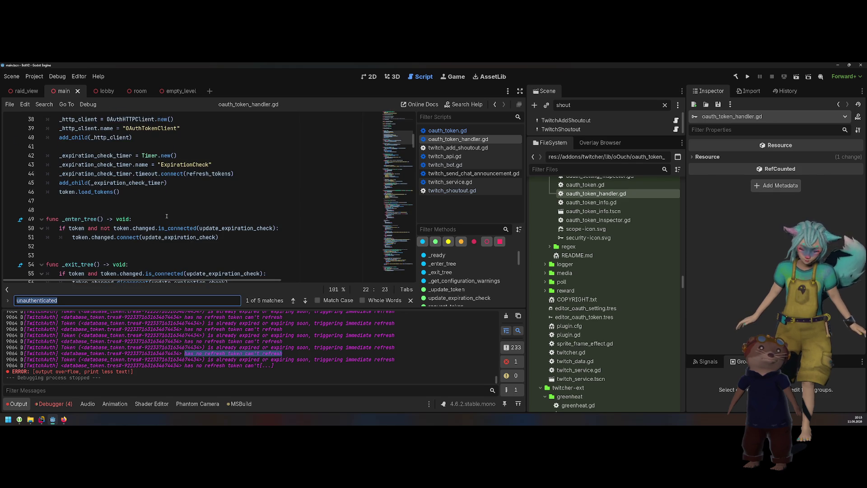
{"action": "scroll", "coordinate": [167, 217], "scroll_direction": "down", "scroll_amount": 17}
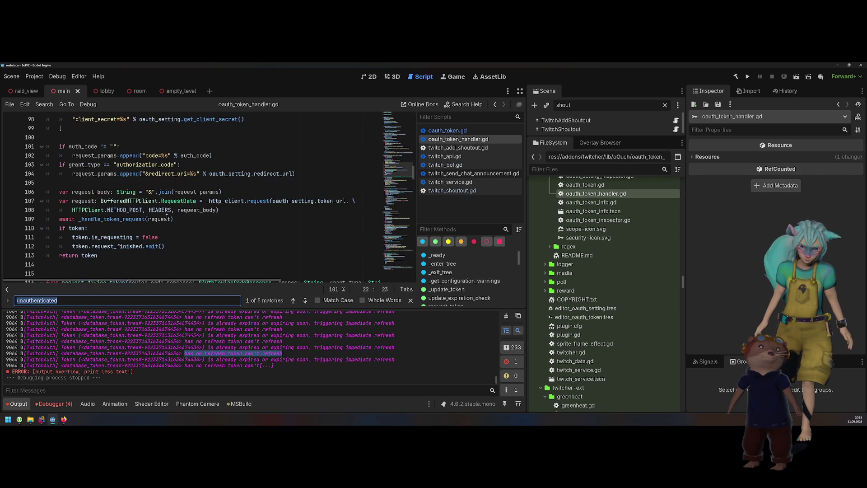
{"action": "scroll", "coordinate": [167, 218], "scroll_direction": "down", "scroll_amount": 6}
{"action": "scroll", "coordinate": [167, 217], "scroll_direction": "down", "scroll_amount": 2}
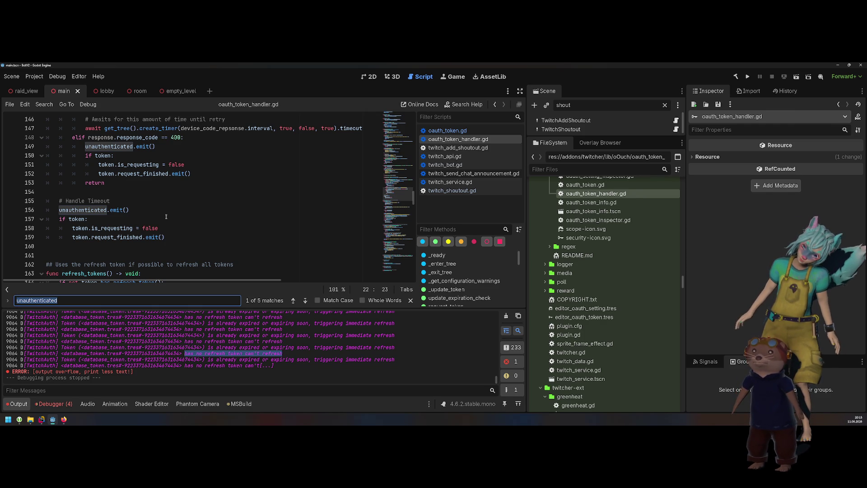
{"action": "scroll", "coordinate": [167, 216], "scroll_direction": "up", "scroll_amount": 2}
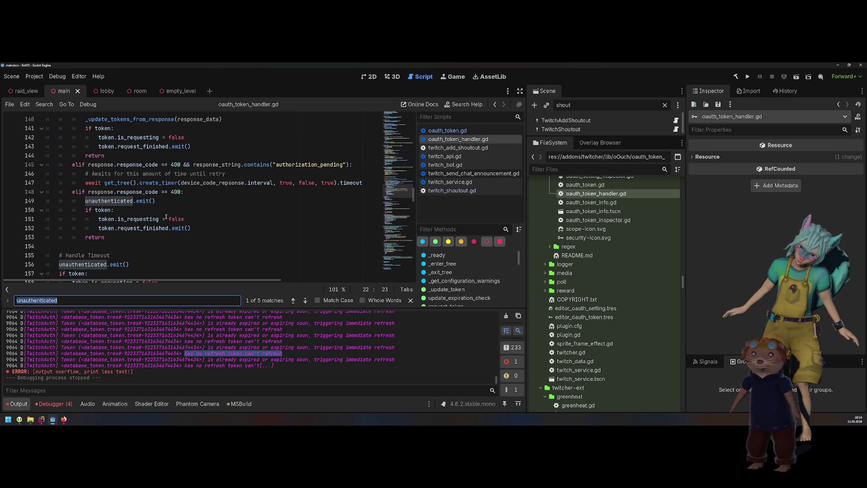
{"action": "scroll", "coordinate": [166, 217], "scroll_direction": "up", "scroll_amount": 4}
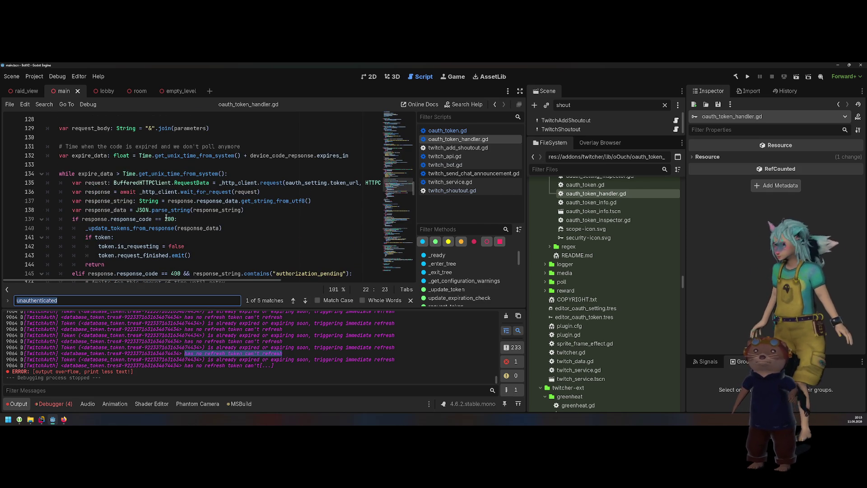
{"action": "scroll", "coordinate": [166, 218], "scroll_direction": "up", "scroll_amount": 11}
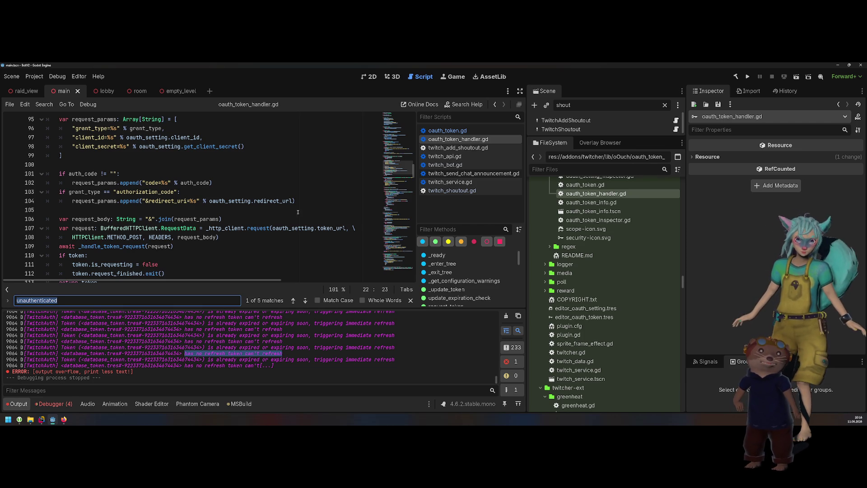
{"action": "left_click", "coordinate": [290, 341]}
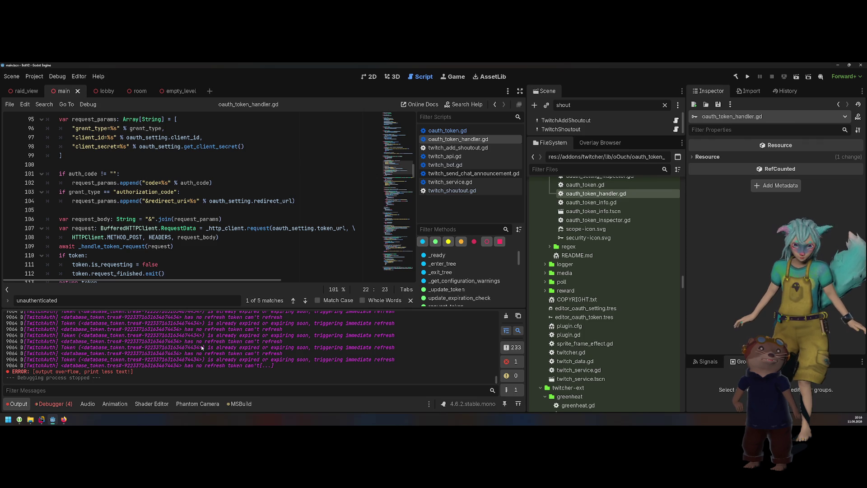
{"action": "left_click", "coordinate": [229, 208]}
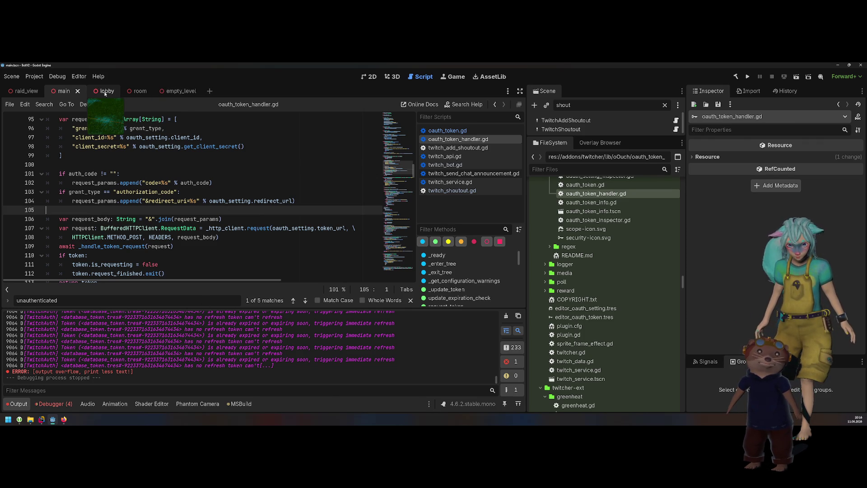
- Enlarge the Scene dock and replace its 'shout' filter with 'twit'
{"action": "left_click_drag", "start_coordinate": [605, 136], "coordinate": [605, 202]}
{"action": "double_click", "coordinate": [589, 105]}
{"action": "type", "text": "twit"}
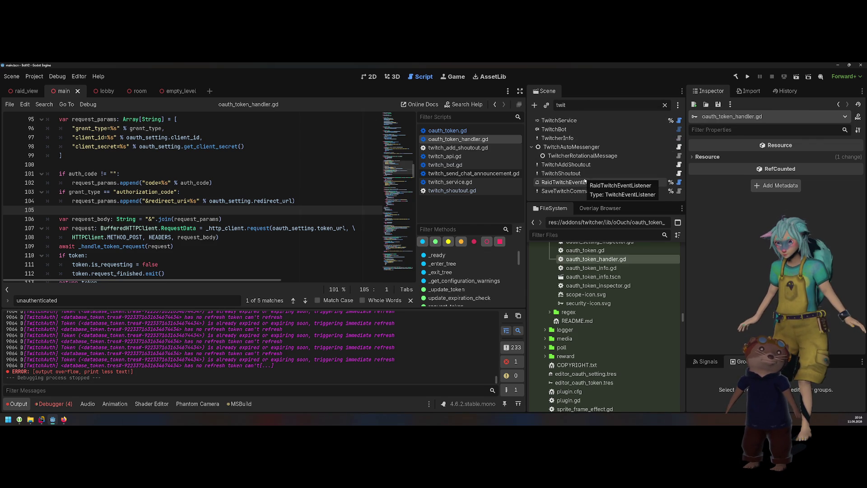
- Inspect TwitcherRotationalMessage, TwitchAutoMessenger, TwitchAddShoutout and TwitcherInfo node settings in turn
{"action": "left_click", "coordinate": [582, 155]}
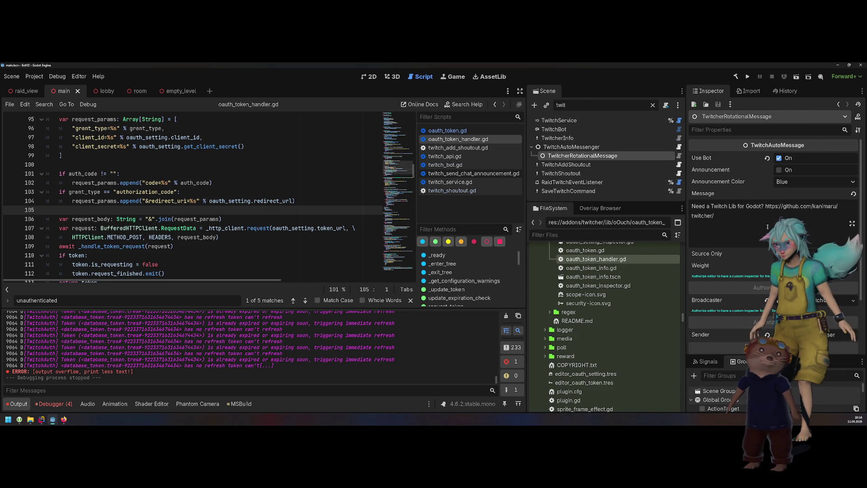
{"action": "left_click", "coordinate": [576, 147]}
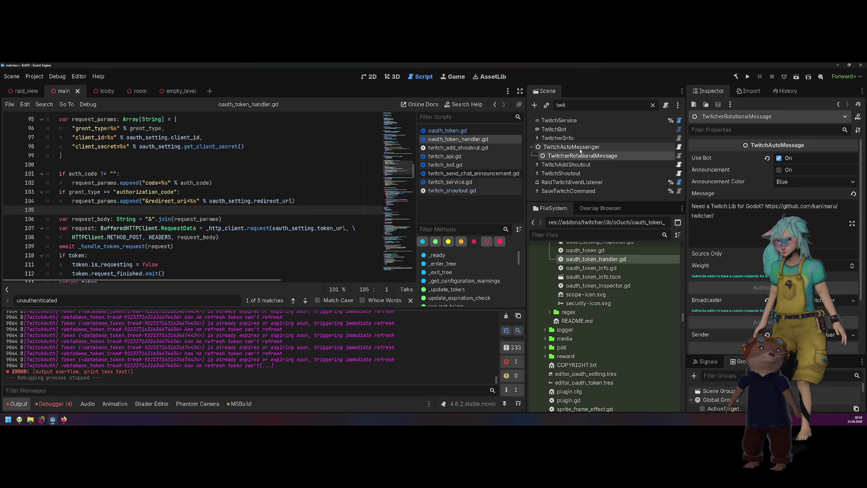
{"action": "left_click", "coordinate": [578, 165]}
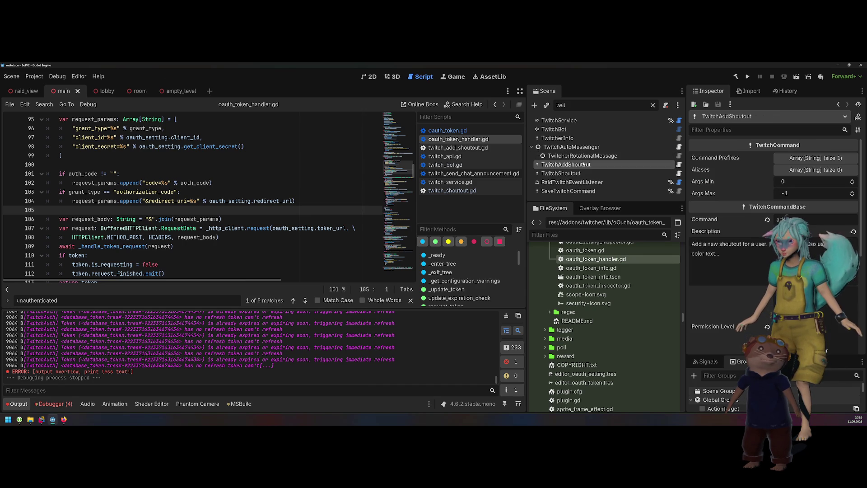
{"action": "left_click", "coordinate": [580, 139]}
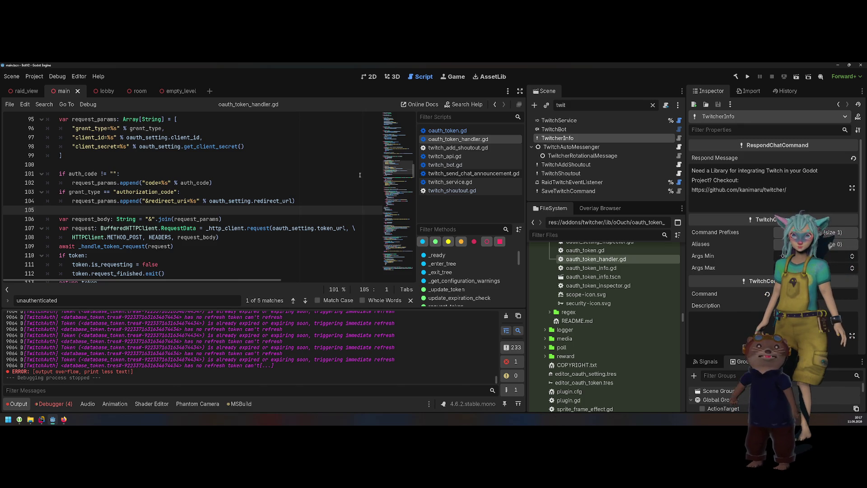
{"action": "left_click", "coordinate": [244, 159]}
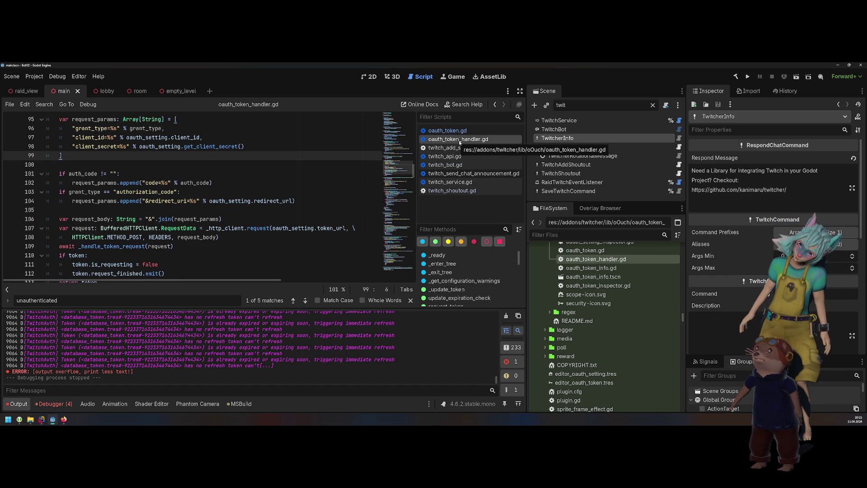
- Close oauth_token_handler.gd from the script list so oauth_token.gd is displayed
{"action": "middle_click", "coordinate": [460, 139]}
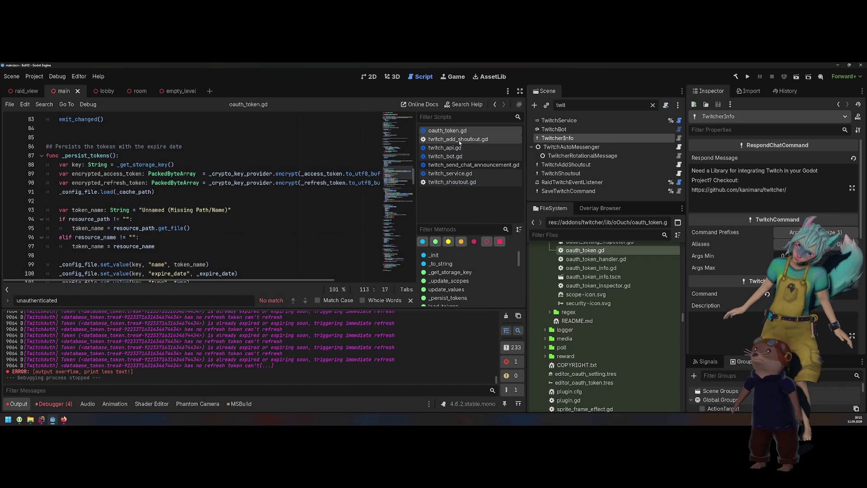
- Compare twitch_add_shoutout.gd with oauth_token.gd, then close twitch_add_shoutout.gd
{"action": "left_click", "coordinate": [460, 140]}
{"action": "left_click", "coordinate": [447, 131]}
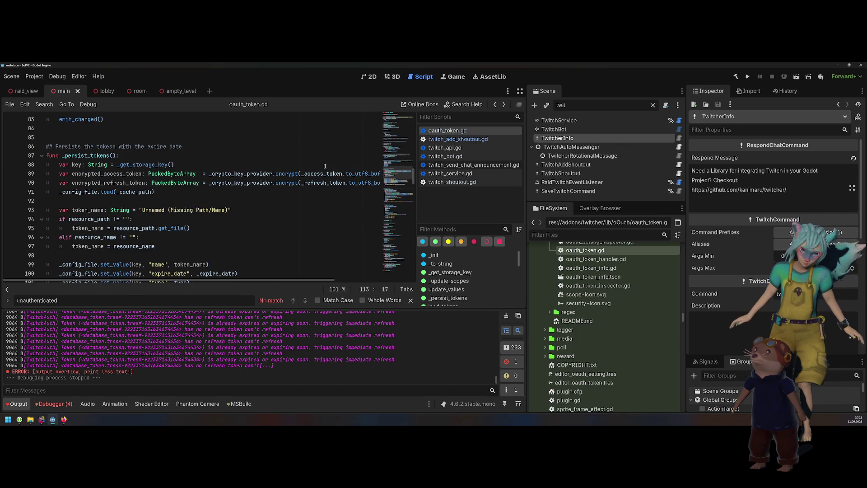
{"action": "left_click", "coordinate": [457, 139]}
{"action": "left_click", "coordinate": [447, 130]}
{"action": "scroll", "coordinate": [242, 181], "scroll_direction": "down", "scroll_amount": 2}
{"action": "scroll", "coordinate": [241, 181], "scroll_direction": "down", "scroll_amount": 1}
{"action": "middle_click", "coordinate": [458, 139]}
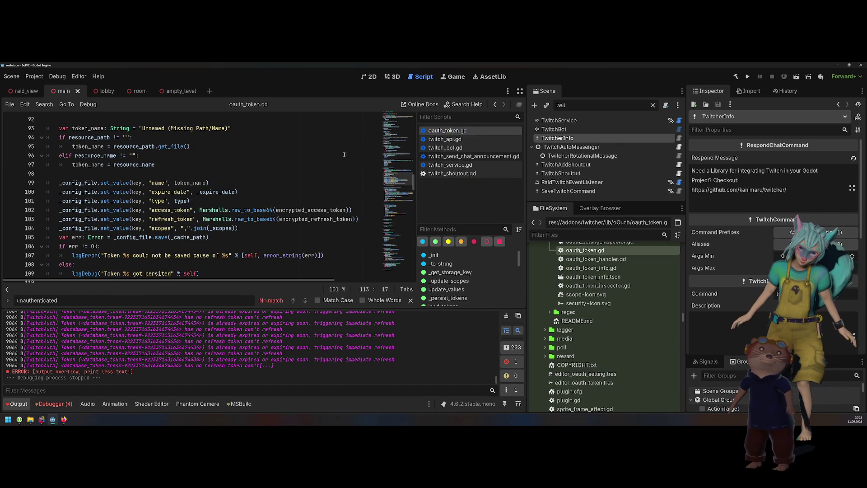
- Review the load_tokens code in oauth_token.gd, then switch to twitch_send_chat_announcement.gd
{"action": "scroll", "coordinate": [288, 171], "scroll_direction": "up", "scroll_amount": 4}
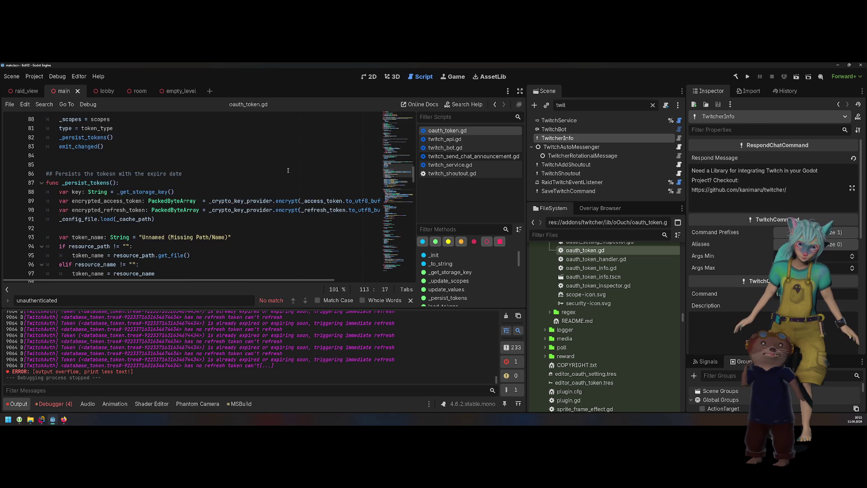
{"action": "scroll", "coordinate": [287, 171], "scroll_direction": "down", "scroll_amount": 8}
{"action": "scroll", "coordinate": [288, 172], "scroll_direction": "down", "scroll_amount": 3}
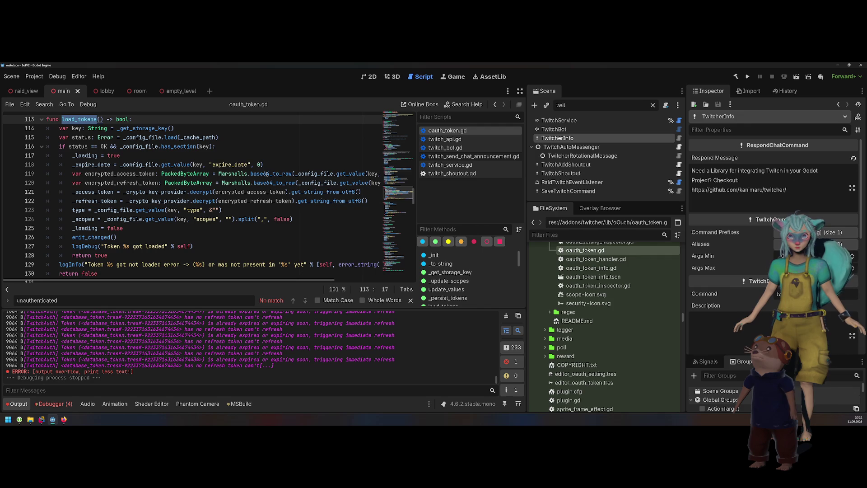
{"action": "scroll", "coordinate": [252, 168], "scroll_direction": "up", "scroll_amount": 7}
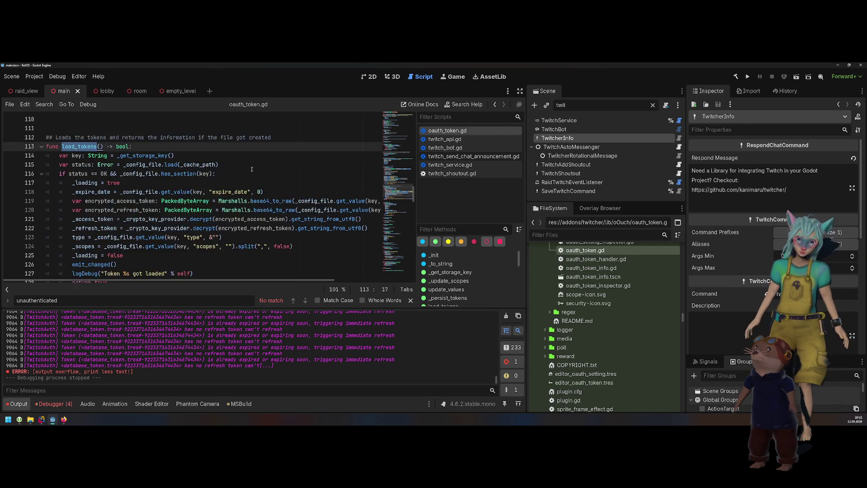
{"action": "scroll", "coordinate": [252, 169], "scroll_direction": "up", "scroll_amount": 9}
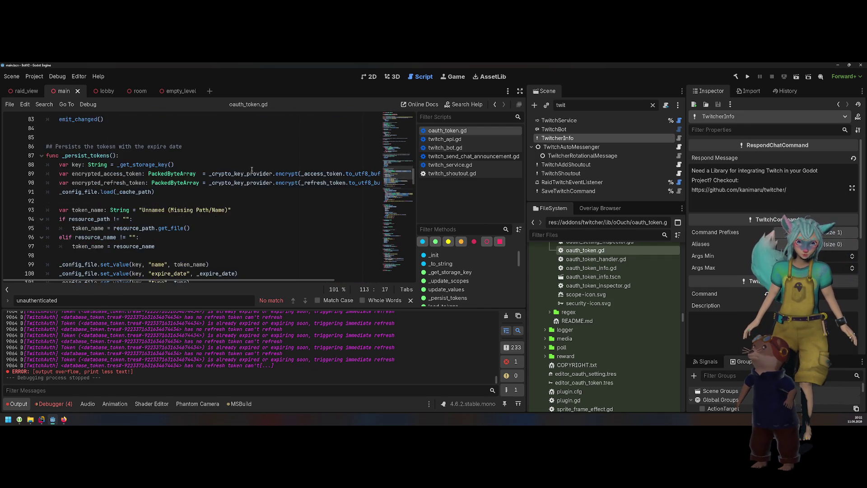
{"action": "scroll", "coordinate": [252, 169], "scroll_direction": "up", "scroll_amount": 9}
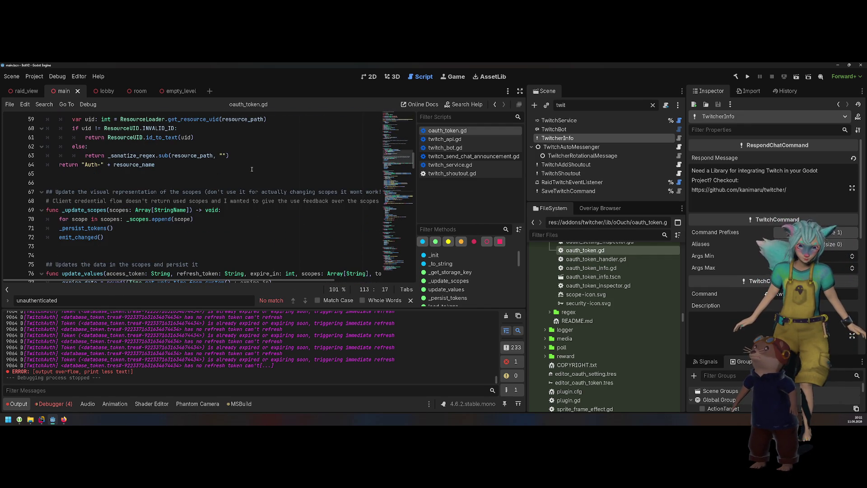
{"action": "scroll", "coordinate": [252, 169], "scroll_direction": "down", "scroll_amount": 8}
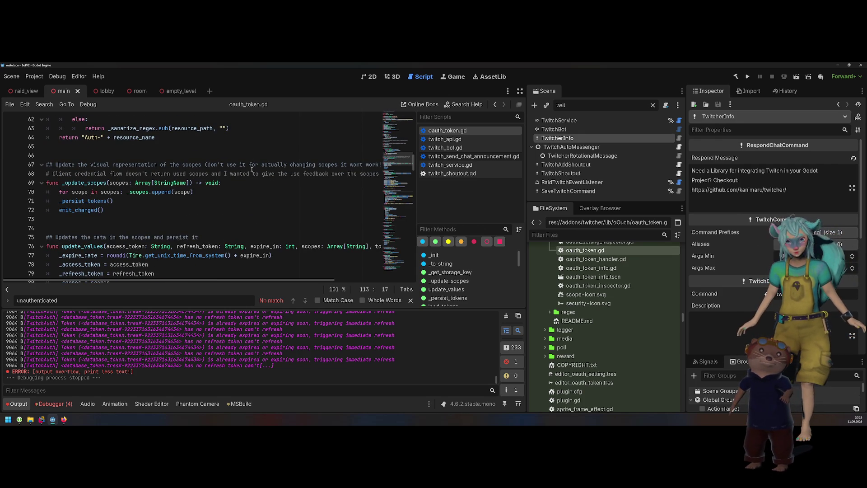
{"action": "scroll", "coordinate": [251, 169], "scroll_direction": "up", "scroll_amount": 1}
{"action": "scroll", "coordinate": [251, 169], "scroll_direction": "down", "scroll_amount": 1}
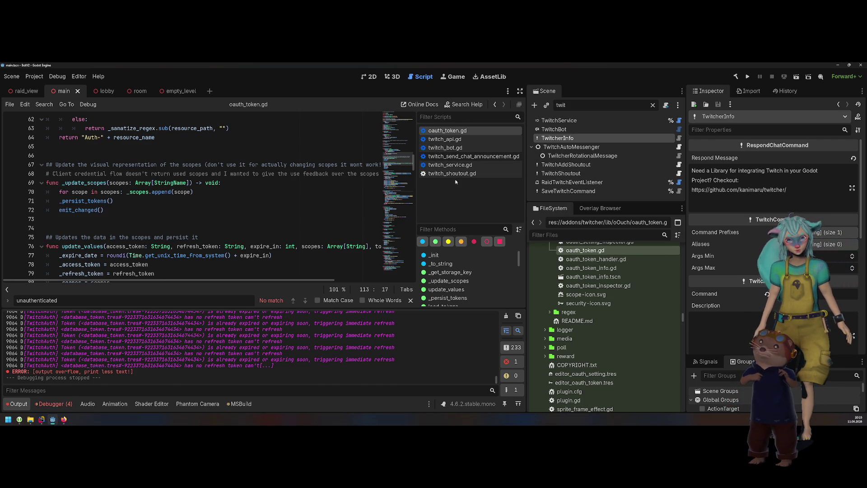
{"action": "left_click", "coordinate": [480, 159]}
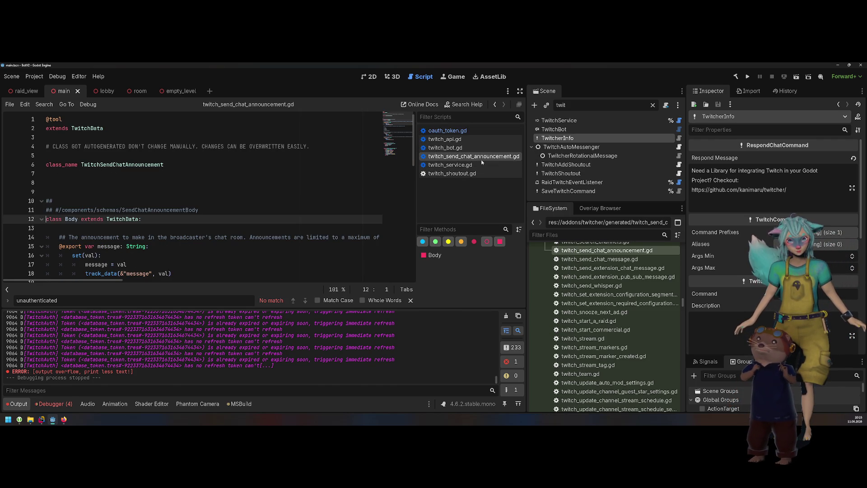
- Close twitch_send_chat_announcement.gd and twitch_shoutout.gd, then switch to twitch_api.gd
{"action": "middle_click", "coordinate": [481, 159]}
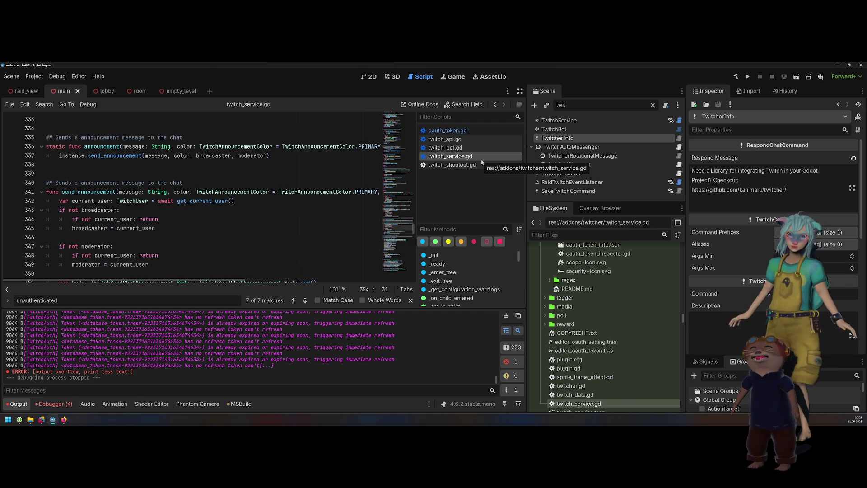
{"action": "middle_click", "coordinate": [471, 166]}
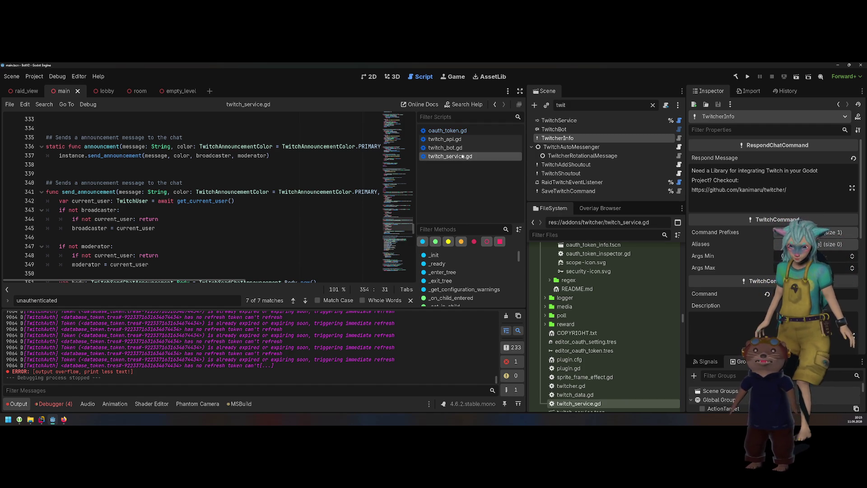
{"action": "left_click", "coordinate": [452, 140]}
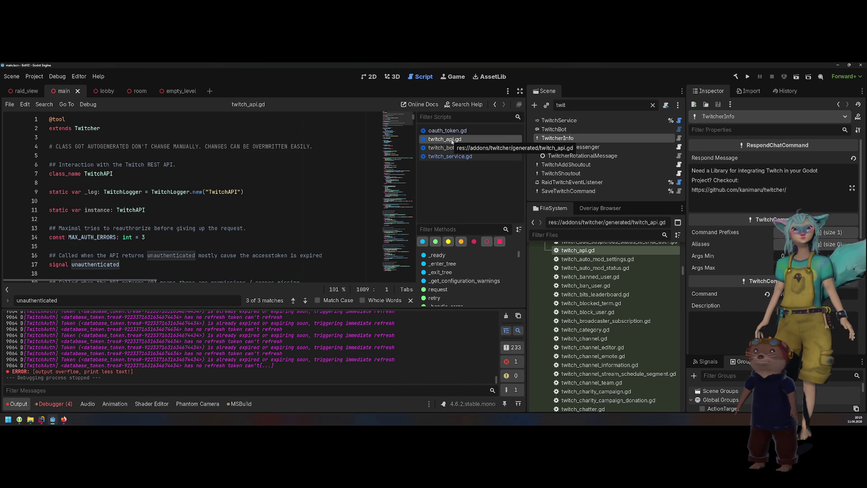
{"action": "scroll", "coordinate": [271, 189], "scroll_direction": "down", "scroll_amount": 4}
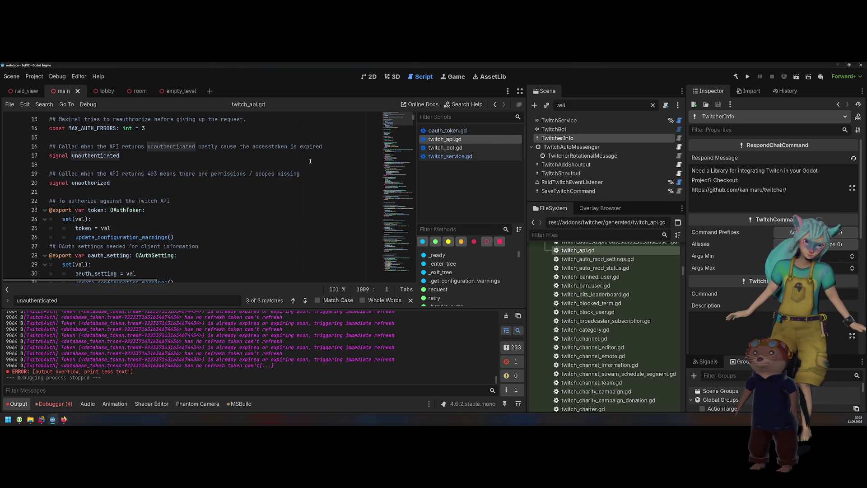
{"action": "left_click", "coordinate": [310, 162]}
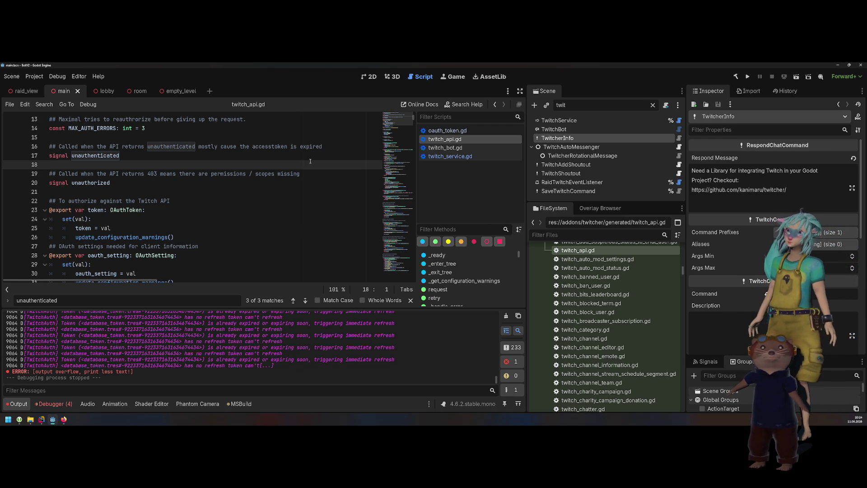
{"action": "left_click", "coordinate": [248, 201]}
{"action": "scroll", "coordinate": [248, 201], "scroll_direction": "down", "scroll_amount": 6}
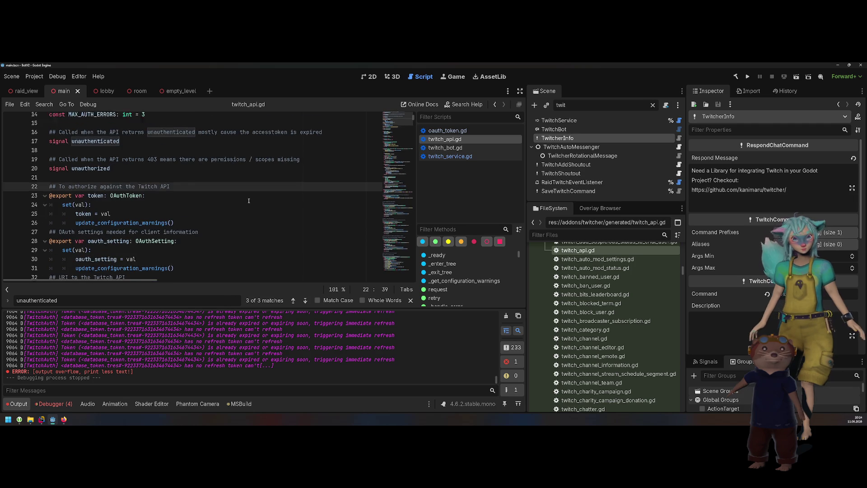
{"action": "scroll", "coordinate": [249, 200], "scroll_direction": "down", "scroll_amount": 2}
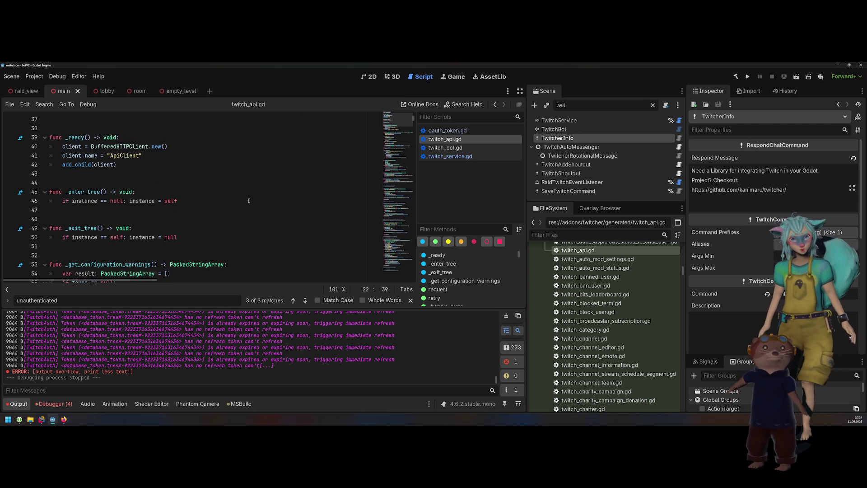
{"action": "scroll", "coordinate": [249, 200], "scroll_direction": "up", "scroll_amount": 8}
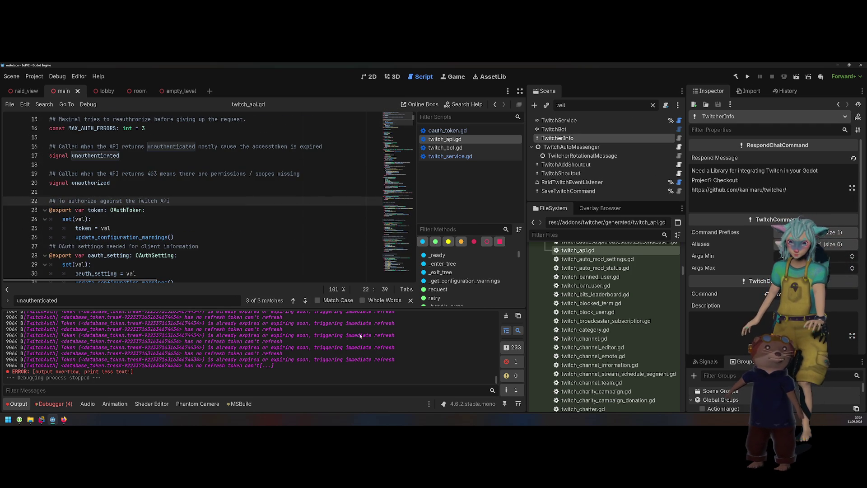
{"action": "left_click", "coordinate": [19, 403]}
- Widen the code editor by shifting the splitters and clear the Scene node filter
{"action": "mouse_move", "coordinate": [526, 231]}
{"action": "left_mouse_down"}
{"action": "mouse_move", "coordinate": [583, 228]}
{"action": "mouse_move", "coordinate": [539, 226]}
{"action": "left_mouse_up"}
{"action": "left_click_drag", "start_coordinate": [414, 203], "coordinate": [471, 203]}
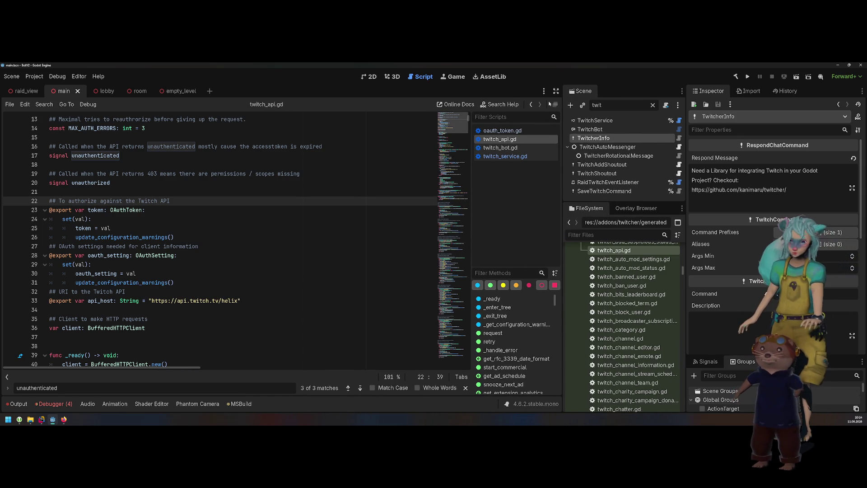
{"action": "left_click", "coordinate": [652, 104]}
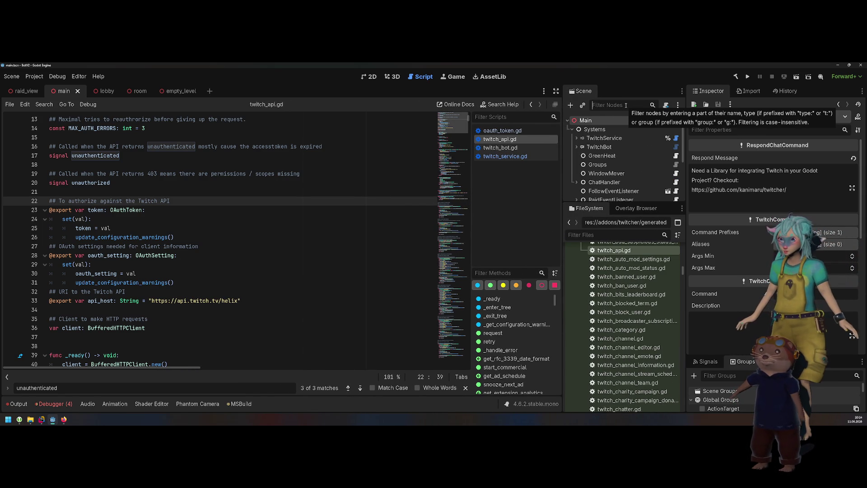
- Search 'twitch_auth' in Project and Addons and open the addon's twitch_auth.gd
{"action": "left_click", "coordinate": [366, 182]}
{"action": "key", "text": "shift+alt+o"}
{"action": "type", "text": "t"}
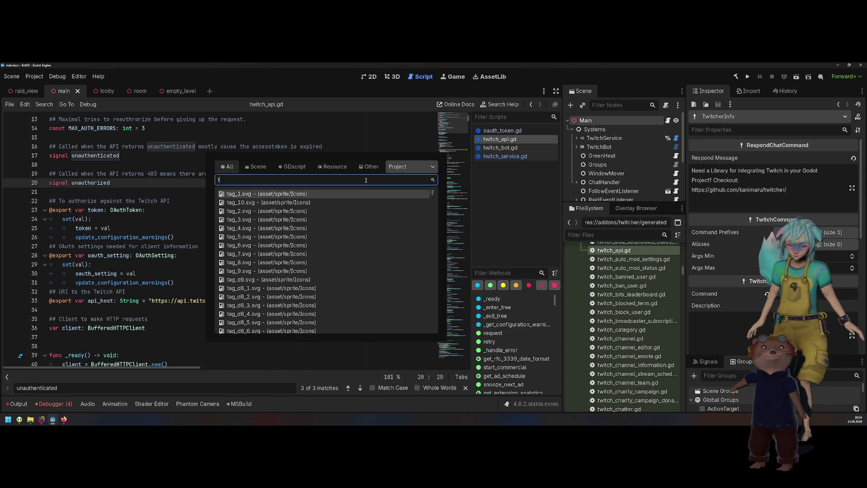
{"action": "type", "text": "witch_auth"}
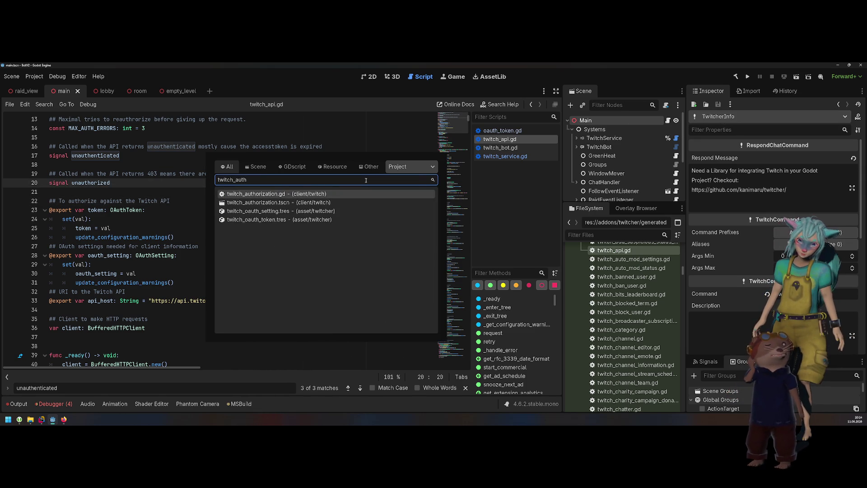
{"action": "left_click", "coordinate": [411, 166]}
{"action": "left_click", "coordinate": [411, 187]}
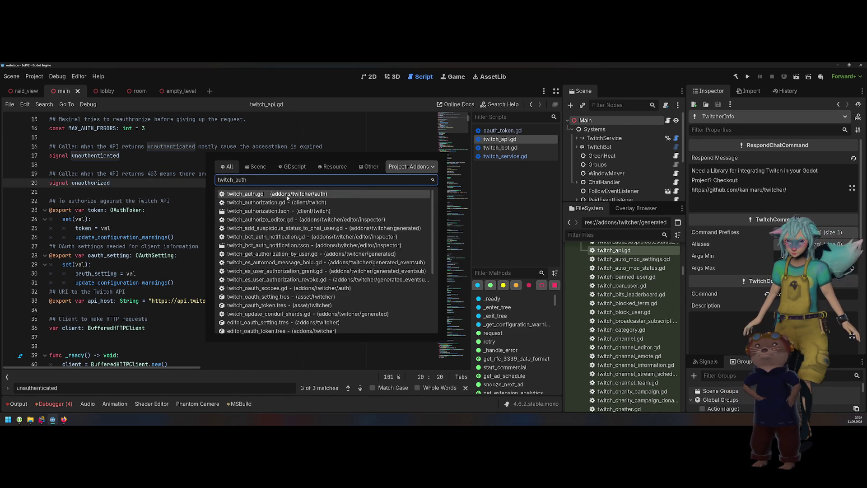
{"action": "left_click", "coordinate": [287, 198]}
{"action": "scroll", "coordinate": [219, 209], "scroll_direction": "down", "scroll_amount": 10}
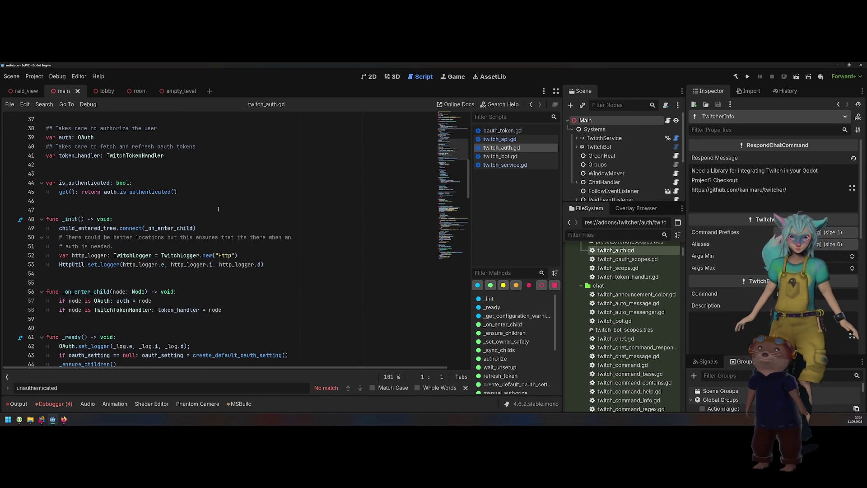
- Follow the login call inside authorize in twitch_auth.gd to its definition in oauth.gd
{"action": "scroll", "coordinate": [218, 209], "scroll_direction": "down", "scroll_amount": 2}
{"action": "scroll", "coordinate": [219, 209], "scroll_direction": "down", "scroll_amount": 4}
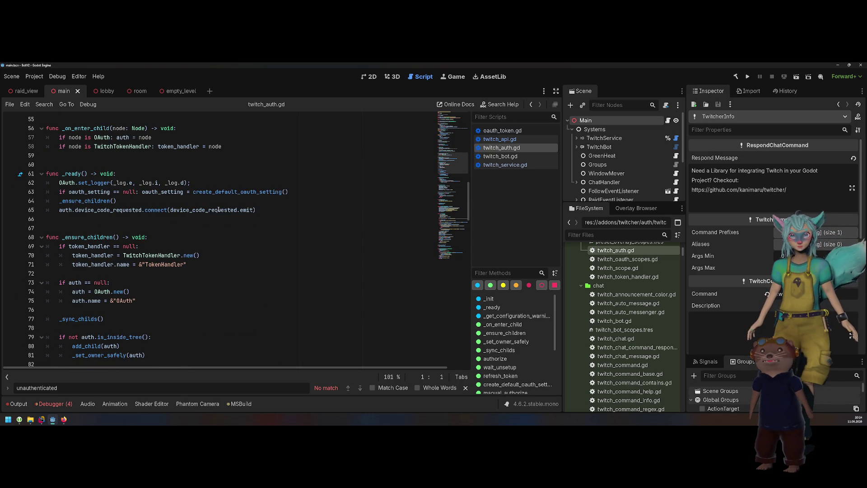
{"action": "scroll", "coordinate": [219, 209], "scroll_direction": "down", "scroll_amount": 2}
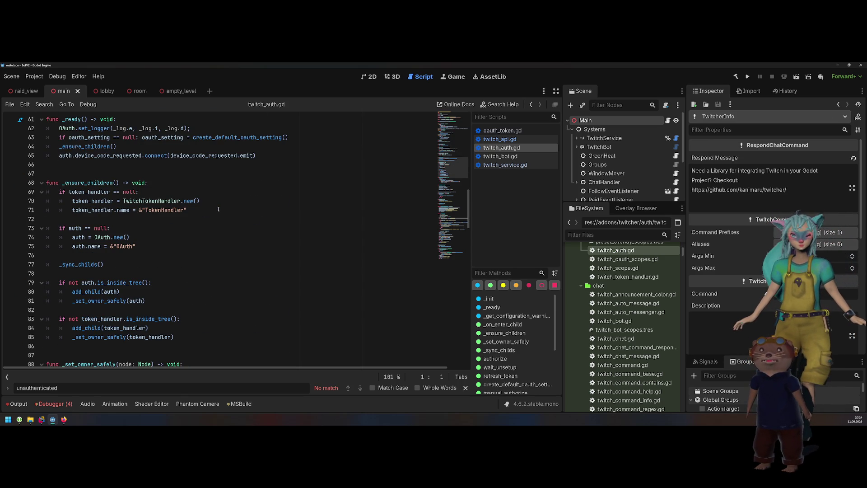
{"action": "scroll", "coordinate": [217, 209], "scroll_direction": "down", "scroll_amount": 1}
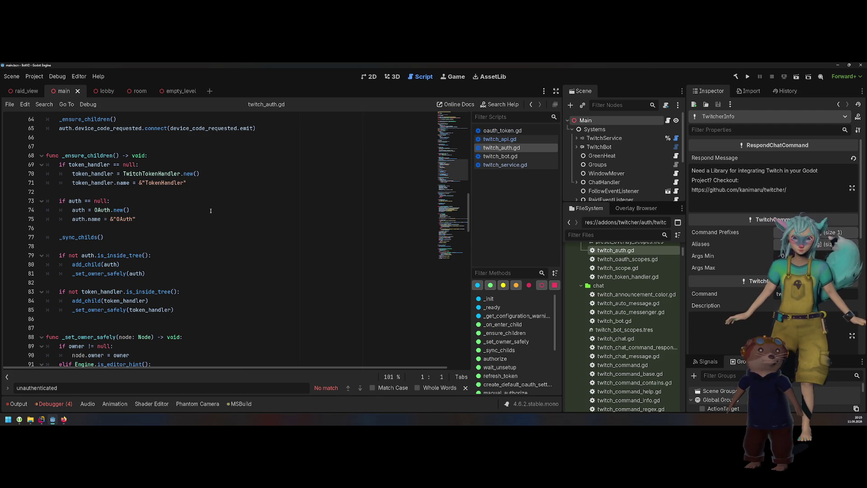
{"action": "scroll", "coordinate": [211, 210], "scroll_direction": "down", "scroll_amount": 8}
{"action": "left_click", "coordinate": [83, 138]}
{"action": "scroll", "coordinate": [100, 214], "scroll_direction": "up", "scroll_amount": 1}
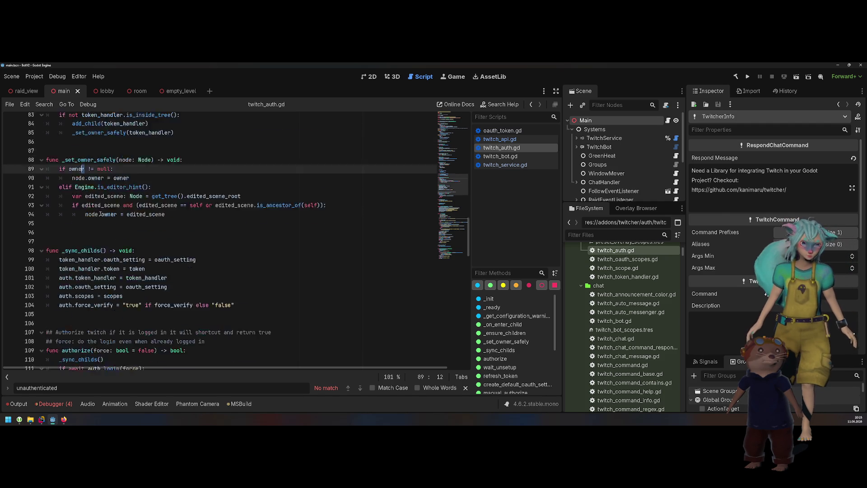
{"action": "scroll", "coordinate": [100, 214], "scroll_direction": "down", "scroll_amount": 5}
{"action": "double_click", "coordinate": [76, 228]}
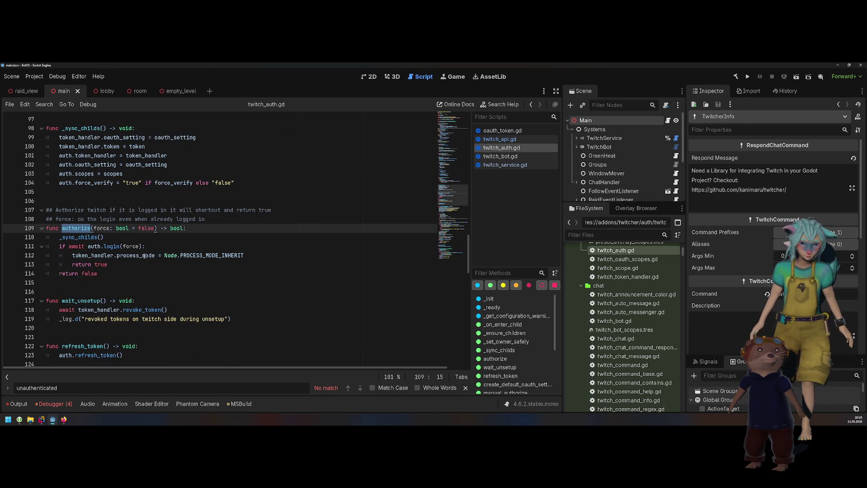
{"action": "scroll", "coordinate": [143, 255], "scroll_direction": "down", "scroll_amount": 1}
{"action": "double_click", "coordinate": [111, 219]}
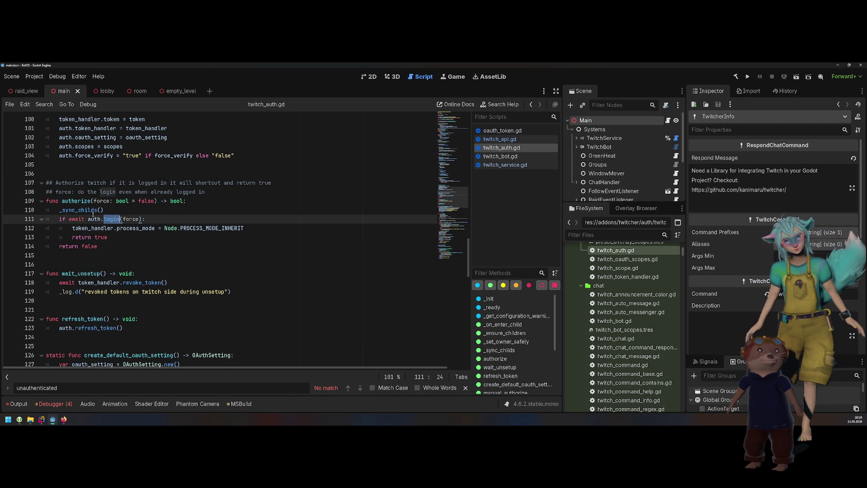
{"action": "left_click", "coordinate": [112, 219], "text": "ctrl"}
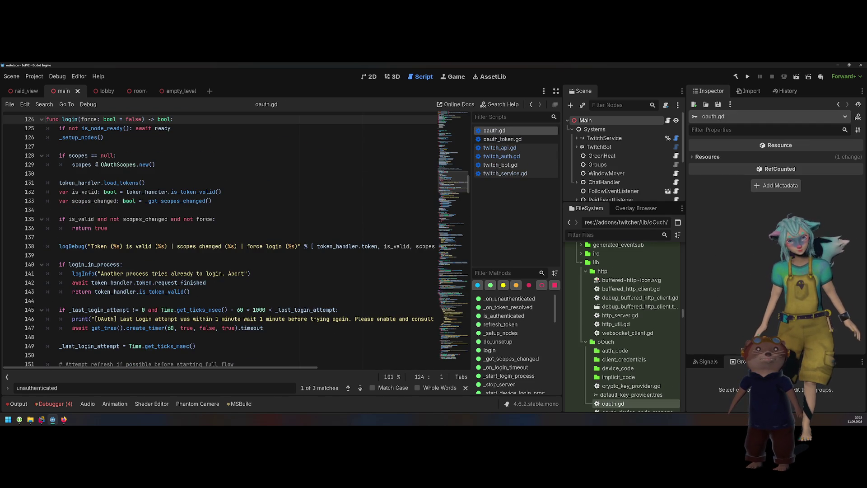
- Jump from the load_tokens call on line 131 of oauth.gd to its definition in oauth_token_handler.gd
{"action": "double_click", "coordinate": [121, 182]}
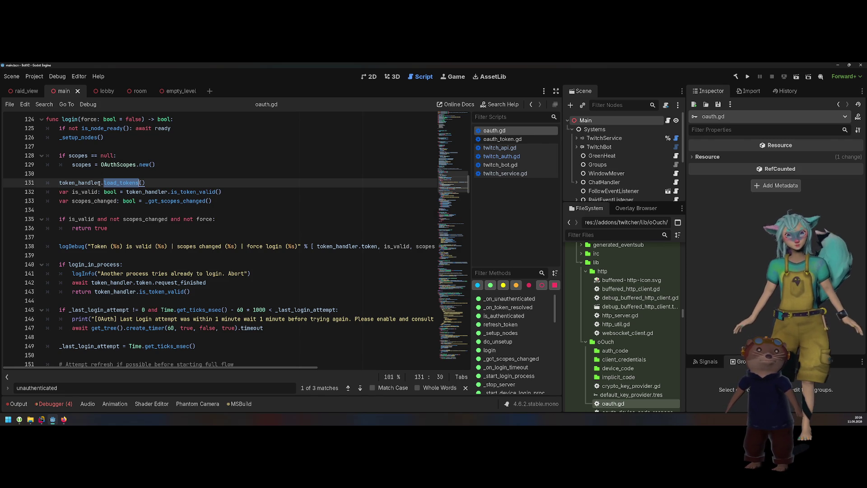
{"action": "left_click", "coordinate": [112, 182], "text": "ctrl"}
{"action": "scroll", "coordinate": [112, 182], "scroll_direction": "up", "scroll_amount": 2}
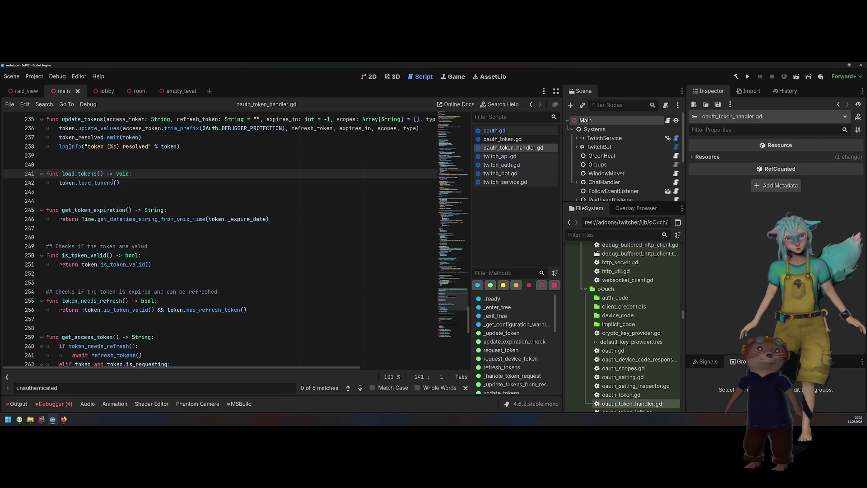
- Add a new line in load_tokens reading 'if token._access_token', using autocompletion for the field
{"action": "left_click", "coordinate": [160, 178]}
{"action": "mouse_move", "coordinate": [104, 183]}
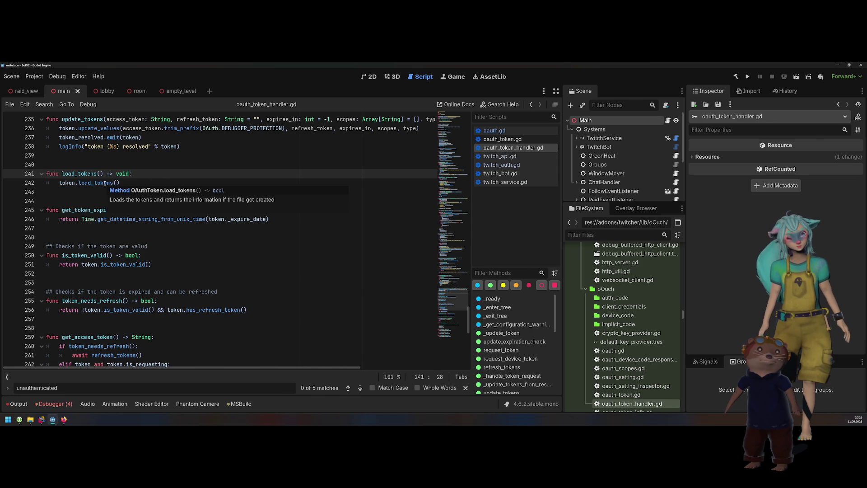
{"action": "double_click", "coordinate": [68, 183]}
{"action": "left_click", "coordinate": [150, 175]}
{"action": "key", "text": "Return"}
{"action": "type", "text": "if token."}
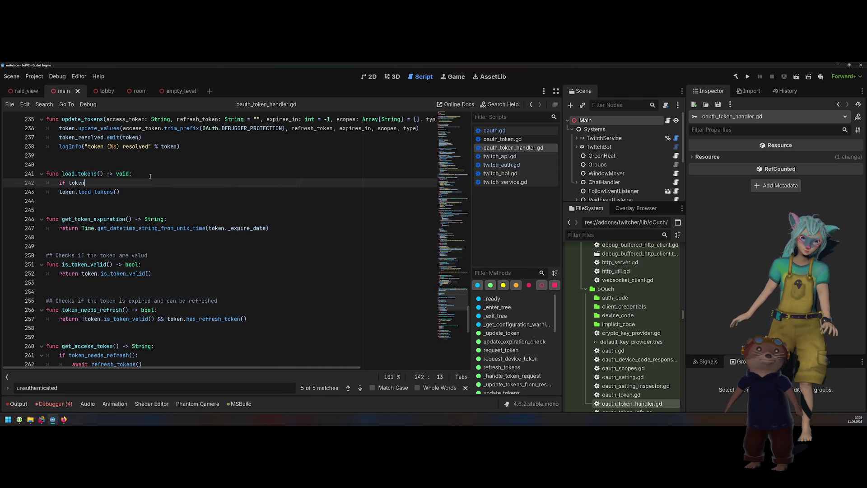
{"action": "key", "text": "Down"}
{"action": "key", "text": "Down"}
{"action": "key", "text": "Down"}
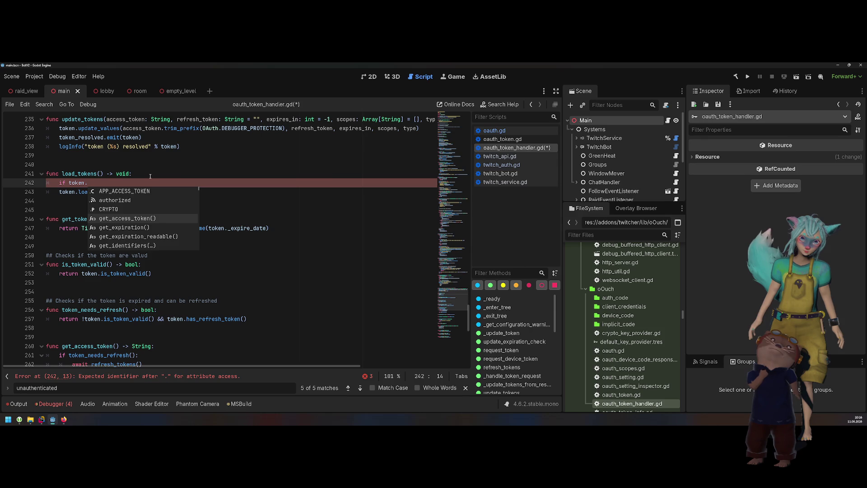
{"action": "key", "text": "Down"}
{"action": "key", "text": "Down"}
{"action": "key", "text": "Down"}
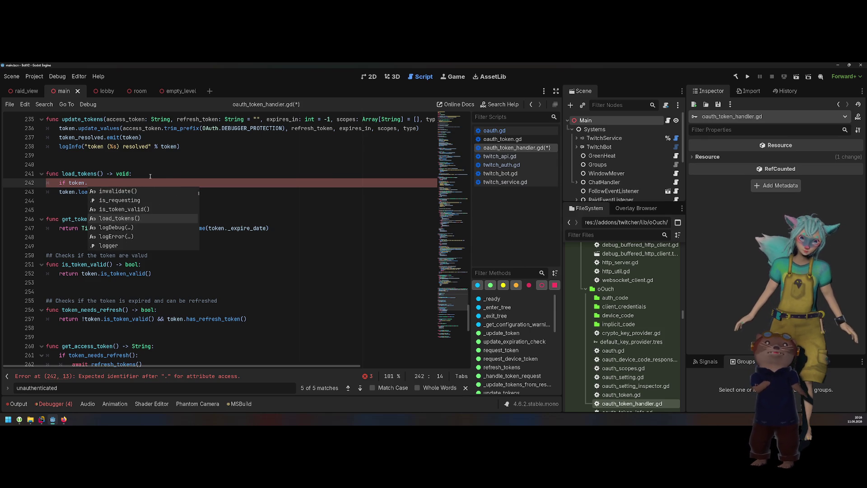
{"action": "key", "text": "Down"}
{"action": "key", "text": "Down"}
{"action": "key", "text": "Down"}
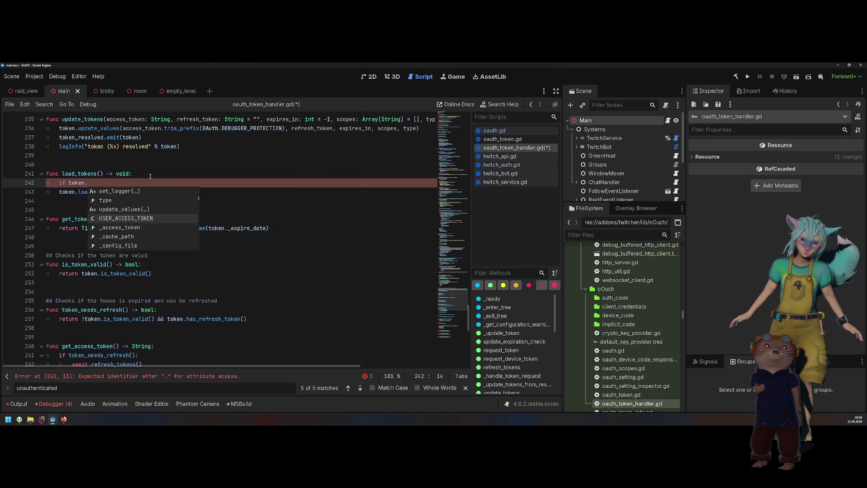
{"action": "key", "text": "Down"}
{"action": "key", "text": "Down"}
{"action": "key", "text": "Down"}
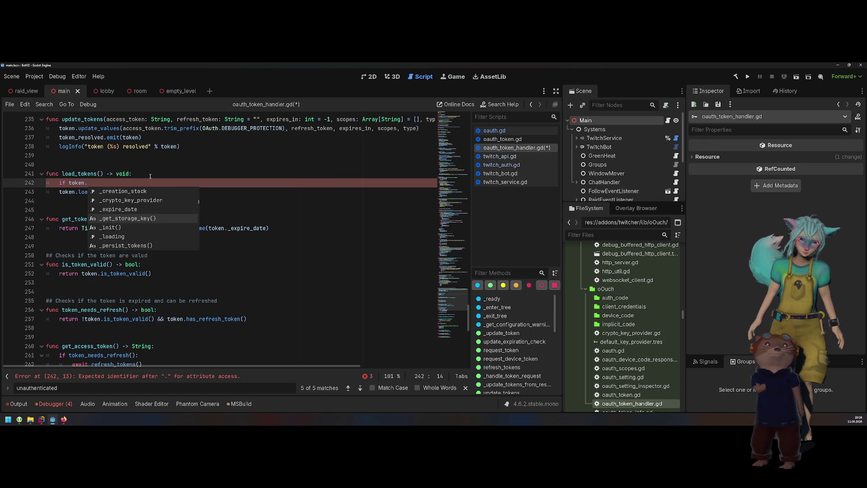
{"action": "key", "text": "Down"}
{"action": "key", "text": "Down"}
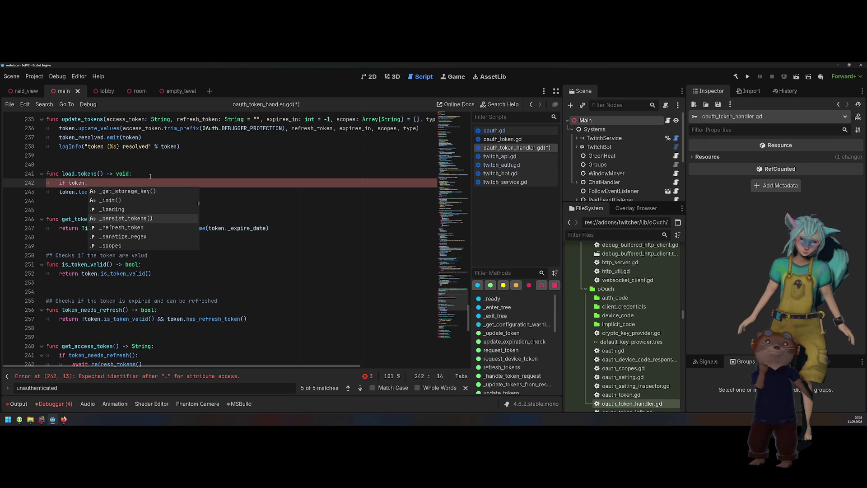
{"action": "key", "text": "Down"}
{"action": "key", "text": "Up"}
{"action": "key", "text": "Down"}
{"action": "key", "text": "Down"}
{"action": "key", "text": "Down"}
{"action": "type", "text": "_ac"}
{"action": "key", "text": "Return"}
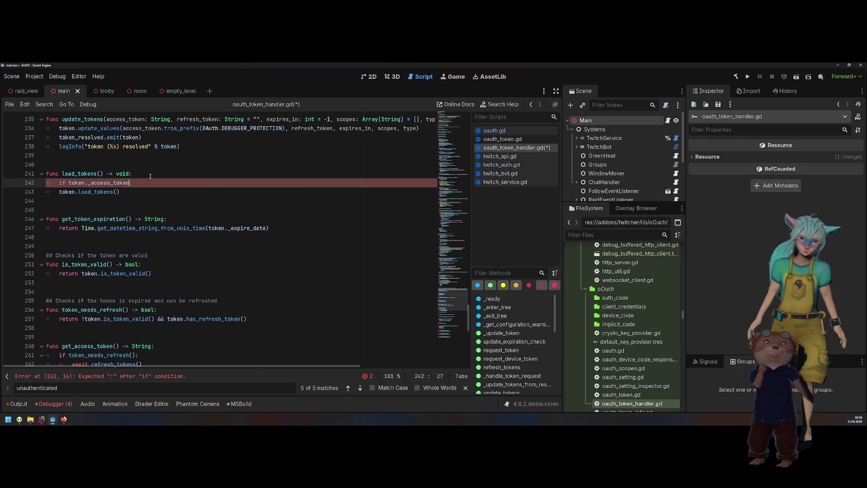
- Make it 'if not token._access_token:' and indent token.load_tokens() beneath it
{"action": "key", "text": "ctrl+Left"}
{"action": "key", "text": "ctrl+Left"}
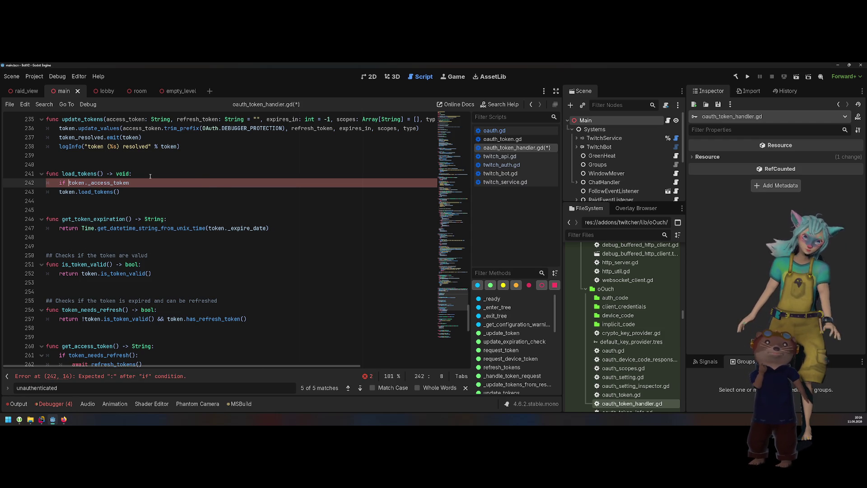
{"action": "type", "text": "not"}
{"action": "key", "text": "End"}
{"action": "type", "text": ":"}
{"action": "key", "text": "Down"}
{"action": "key", "text": "Home"}
{"action": "key", "text": "Tab"}
{"action": "key", "text": "Up"}
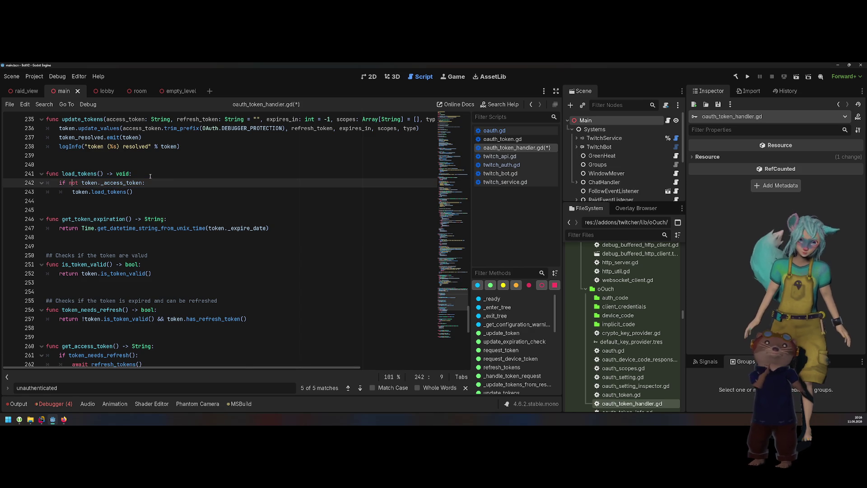
- Save oauth_token_handler.gd and run the game project to test the change
{"action": "key", "text": "ctrl+s"}
{"action": "key", "text": "Up"}
{"action": "key", "text": "End"}
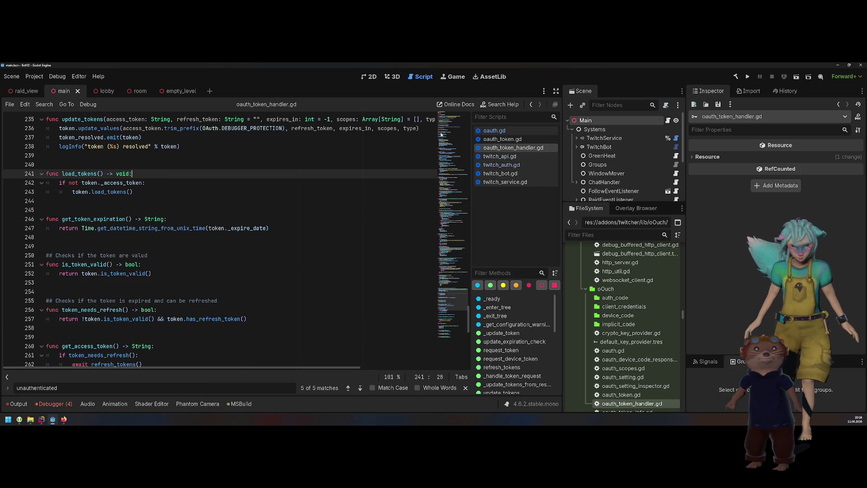
{"action": "left_click", "coordinate": [748, 78]}
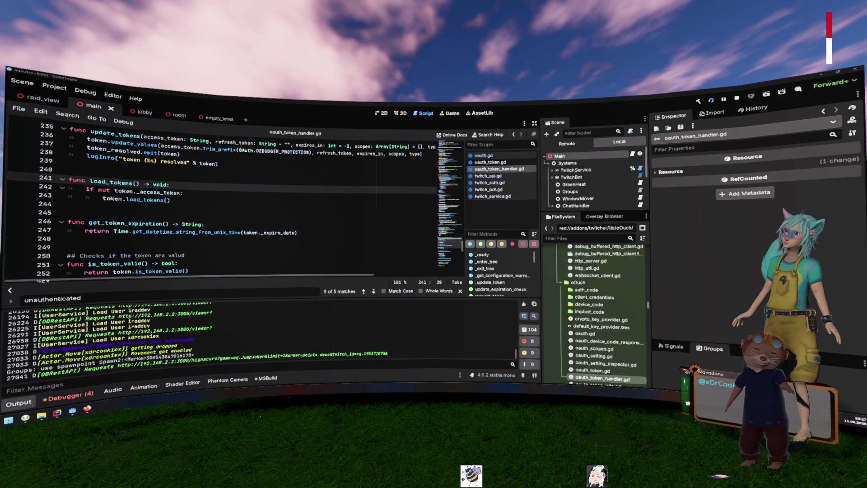
- Switch from Godot to the browser's image results
{"action": "key", "text": "alt+Tab"}
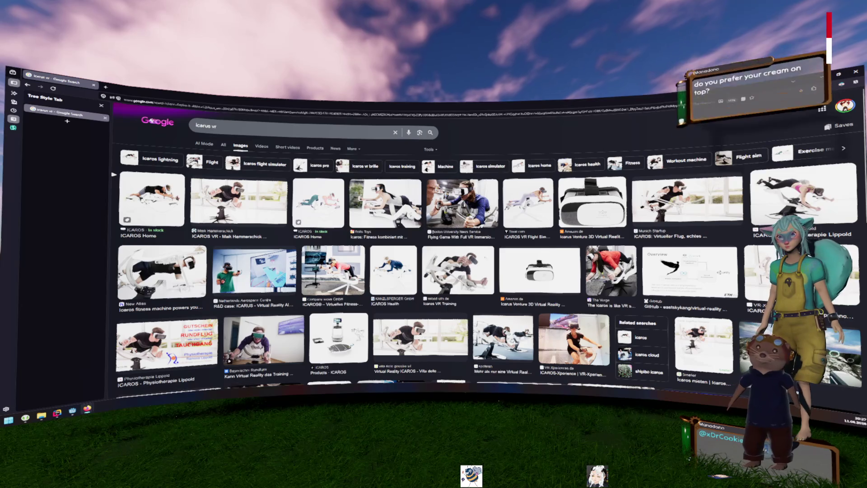
- Zoom the 'icarus vr' image results and preview the New Atlas Icaros fitness machine image
{"action": "key", "text": "ctrl+plus"}
{"action": "scroll", "coordinate": [521, 279], "scroll_direction": "down", "scroll_amount": 1}
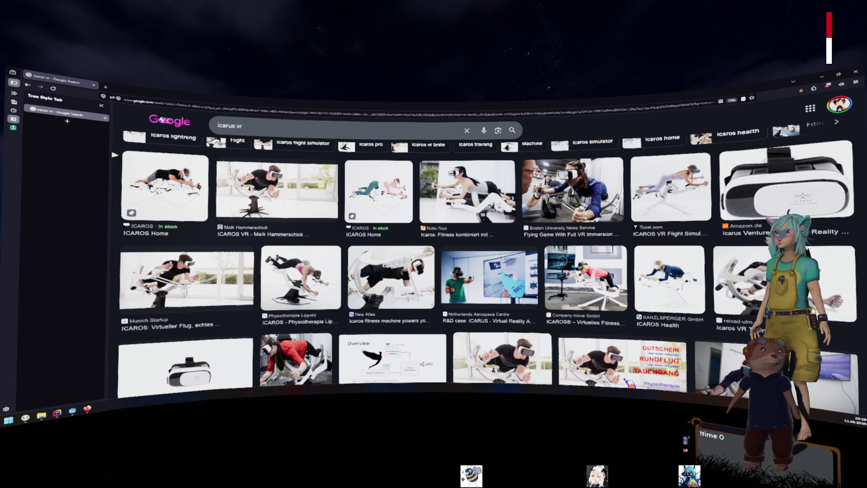
{"action": "left_click", "coordinate": [276, 189]}
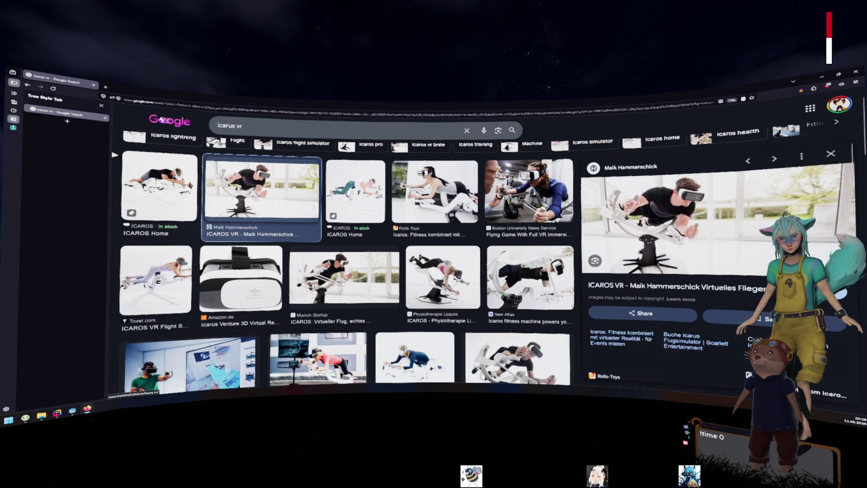
{"action": "left_click", "coordinate": [530, 277]}
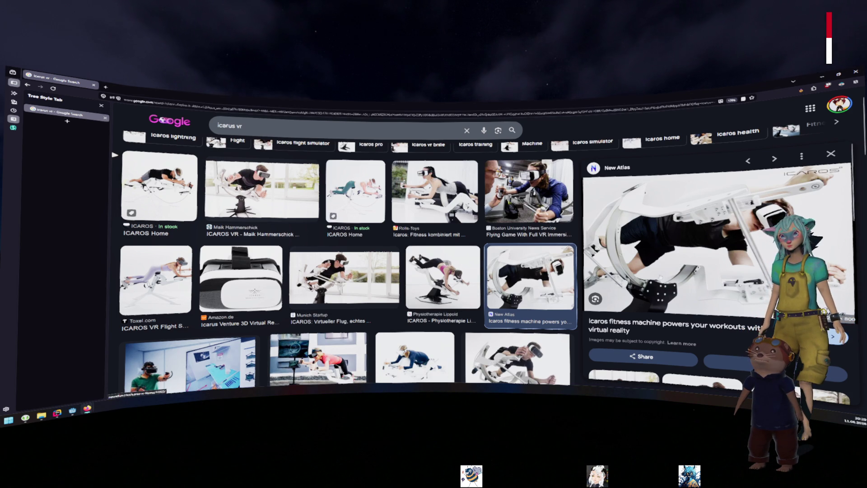
{"action": "scroll", "coordinate": [162, 152], "scroll_direction": "up", "scroll_amount": 1}
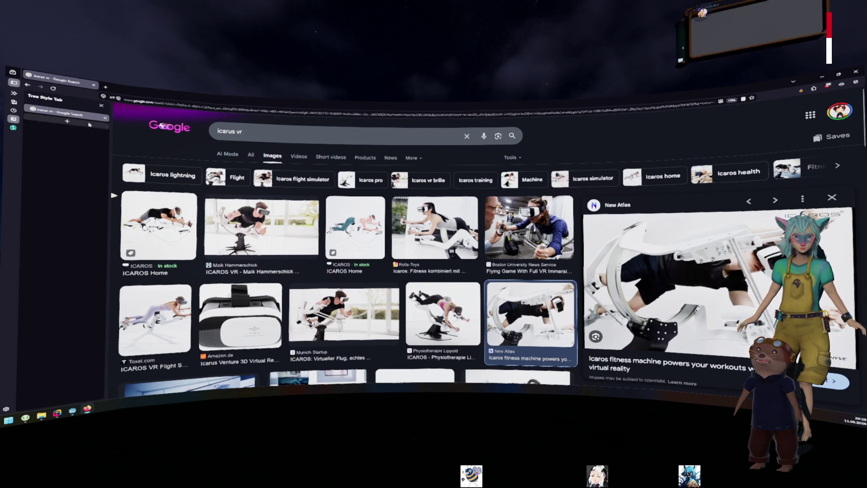
{"action": "key", "text": "alt+Tab"}
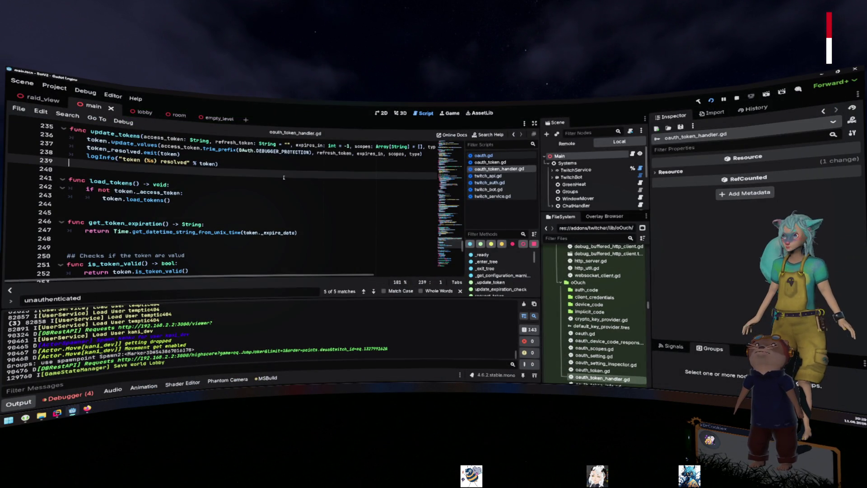
- Follow oauth.gd's load_tokens call and select the new 'if not token._access_token:' guard line
{"action": "scroll", "coordinate": [168, 170], "scroll_direction": "up", "scroll_amount": 3}
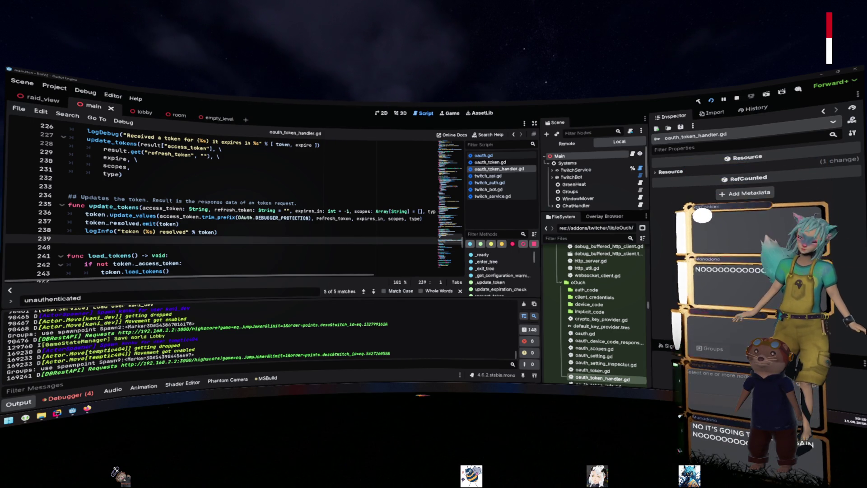
{"action": "scroll", "coordinate": [226, 182], "scroll_direction": "down", "scroll_amount": 3}
{"action": "scroll", "coordinate": [227, 182], "scroll_direction": "up", "scroll_amount": 10}
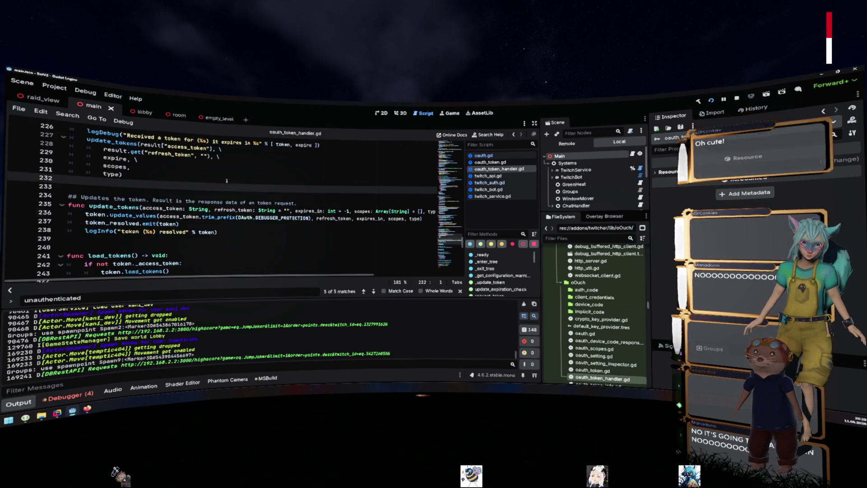
{"action": "double_click", "coordinate": [585, 333]}
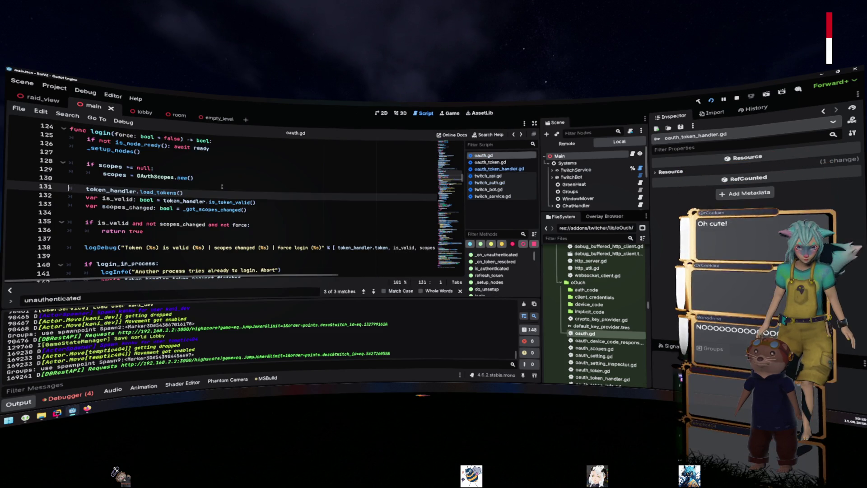
{"action": "left_click", "coordinate": [160, 193], "text": "ctrl"}
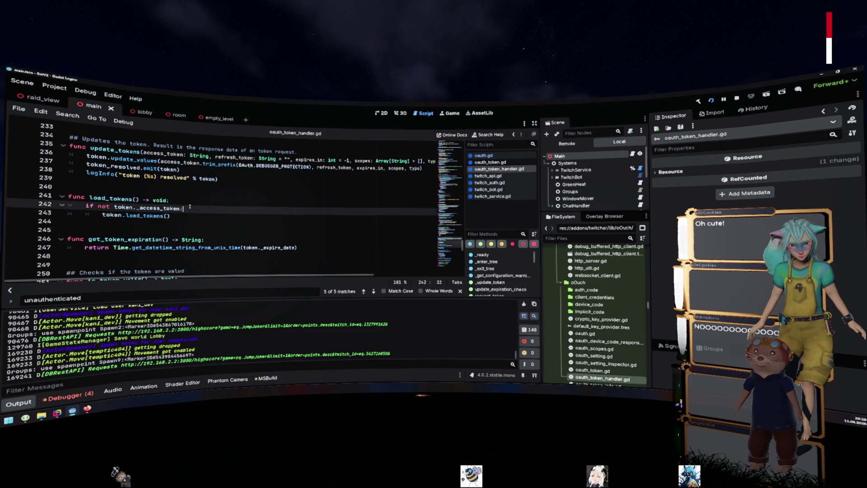
{"action": "triple_click", "coordinate": [221, 209]}
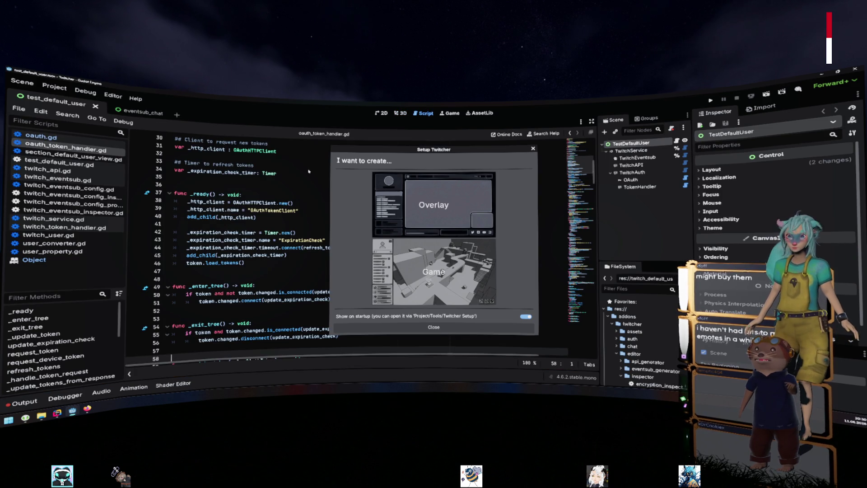
- Dismiss the Setup Twitcher window and go to line 39 in oauth_token_handler.gd's _ready
{"action": "key", "text": "Escape"}
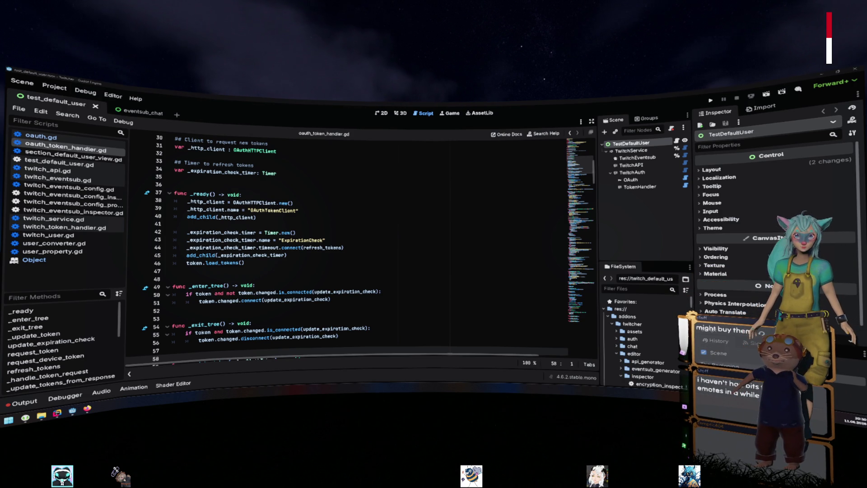
{"action": "left_click", "coordinate": [289, 210]}
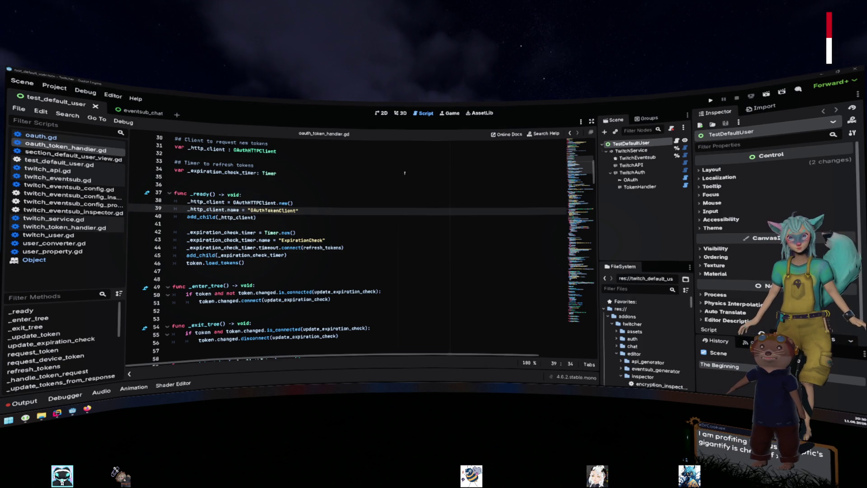
- Look over _ready's lines 41–47, then open oauth_token.gd at its top
{"action": "key", "text": "Down"}
{"action": "key", "text": "Down"}
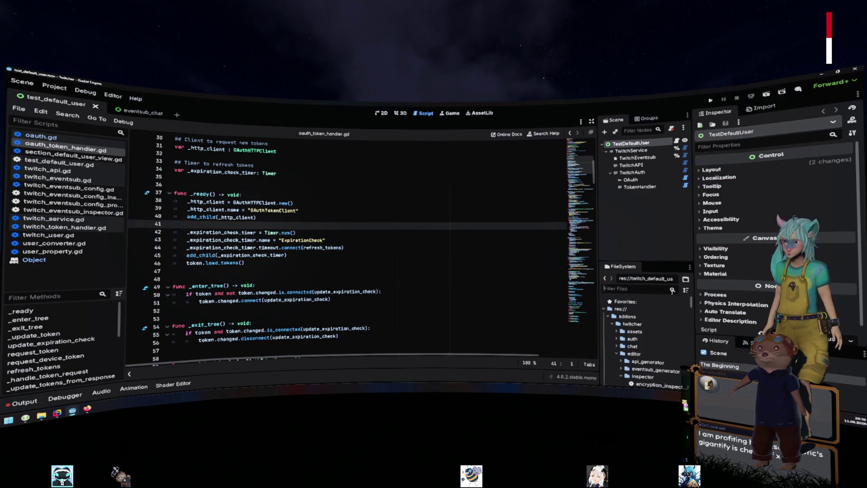
{"action": "scroll", "coordinate": [672, 316], "scroll_direction": "down", "scroll_amount": 2}
{"action": "scroll", "coordinate": [672, 324], "scroll_direction": "down", "scroll_amount": 3}
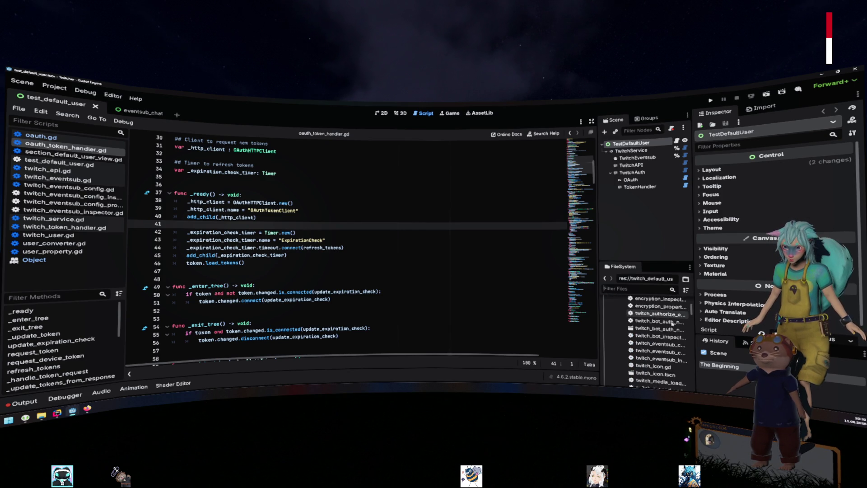
{"action": "left_click", "coordinate": [226, 270]}
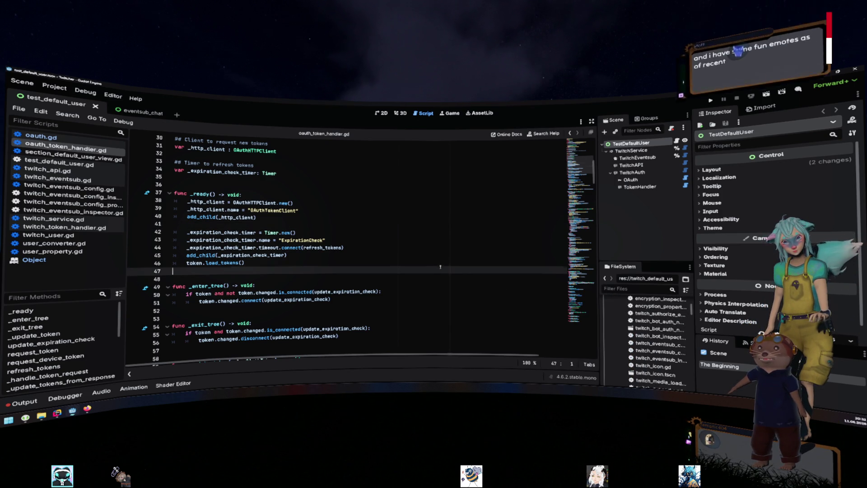
{"action": "left_click", "coordinate": [225, 263], "text": "ctrl"}
{"action": "key", "text": "ctrl+Home"}
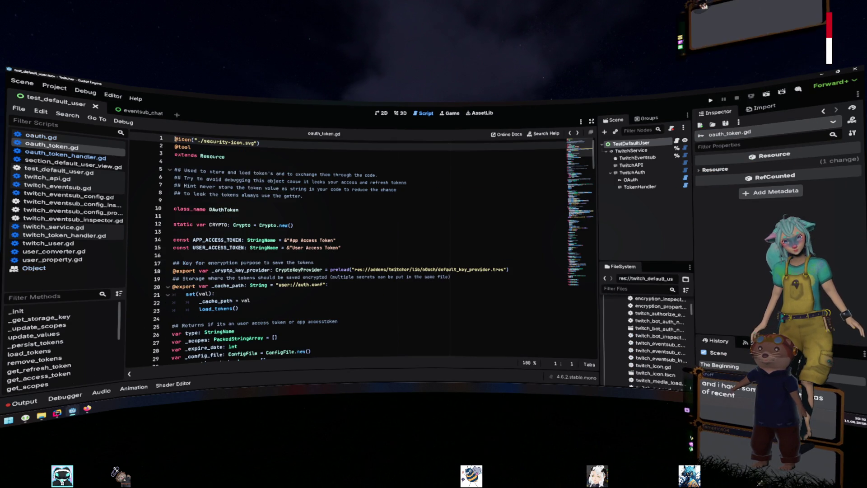
- Review the token class in oauth_token.gd around line 72
{"action": "key", "text": "alt+Left"}
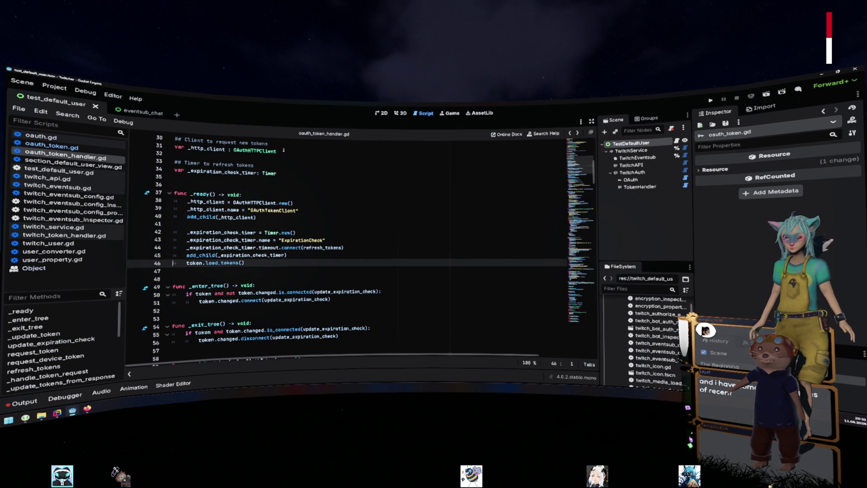
{"action": "scroll", "coordinate": [289, 217], "scroll_direction": "up", "scroll_amount": 1}
{"action": "left_click", "coordinate": [293, 194]}
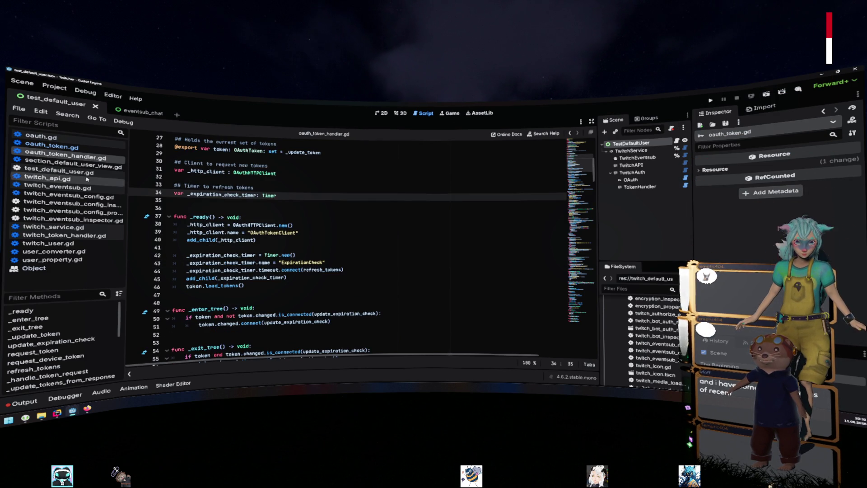
{"action": "left_click", "coordinate": [51, 147]}
{"action": "scroll", "coordinate": [254, 204], "scroll_direction": "down", "scroll_amount": 20}
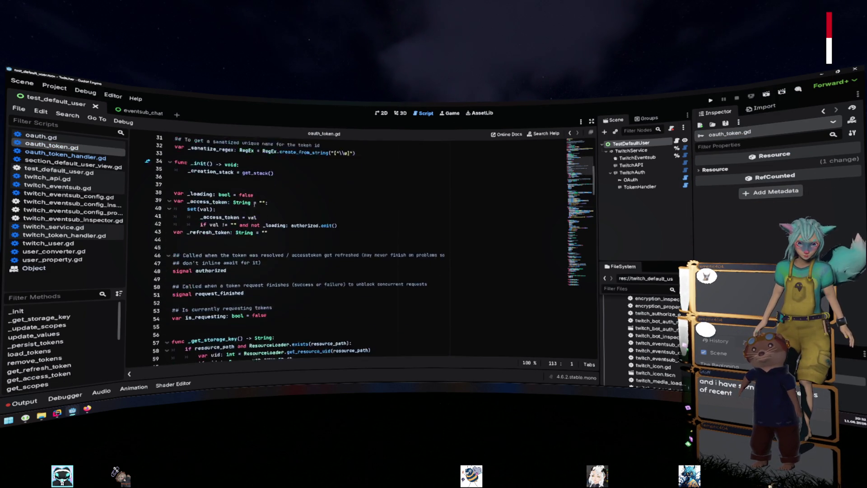
{"action": "left_click", "coordinate": [254, 204]}
{"action": "scroll", "coordinate": [255, 204], "scroll_direction": "down", "scroll_amount": 9}
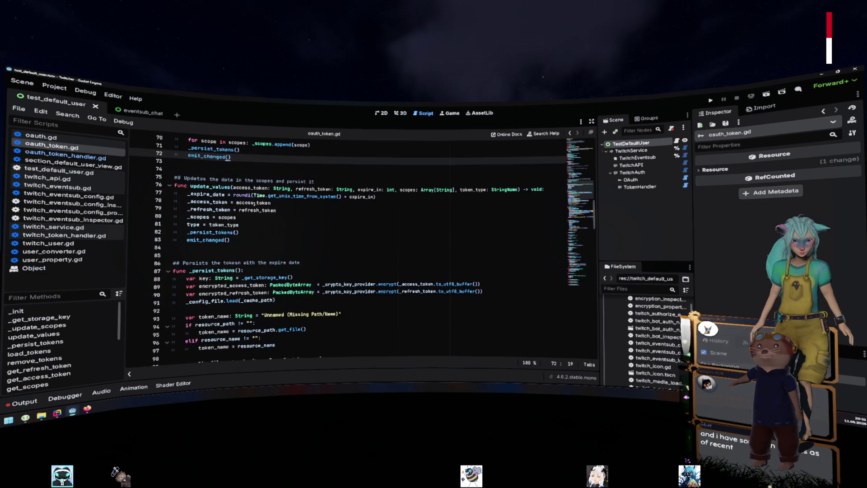
{"action": "scroll", "coordinate": [253, 206], "scroll_direction": "down", "scroll_amount": 6}
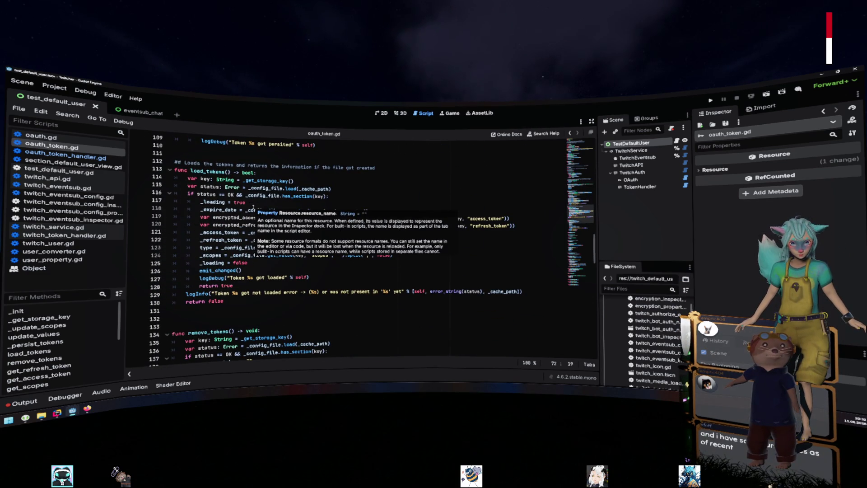
- Read the login flow in oauth.gd, then open a blank line 242 above token.load_tokens() in oauth_token_handler.gd
{"action": "left_click", "coordinate": [41, 136]}
{"action": "scroll", "coordinate": [256, 216], "scroll_direction": "down", "scroll_amount": 10}
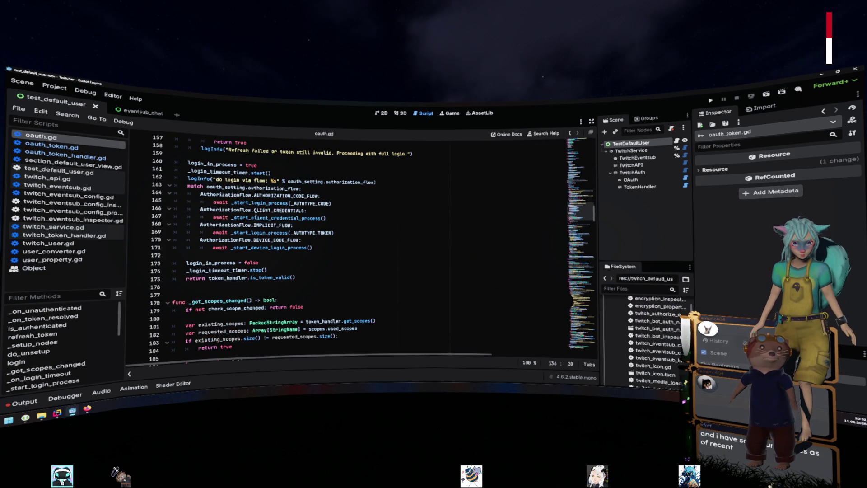
{"action": "scroll", "coordinate": [256, 215], "scroll_direction": "up", "scroll_amount": 13}
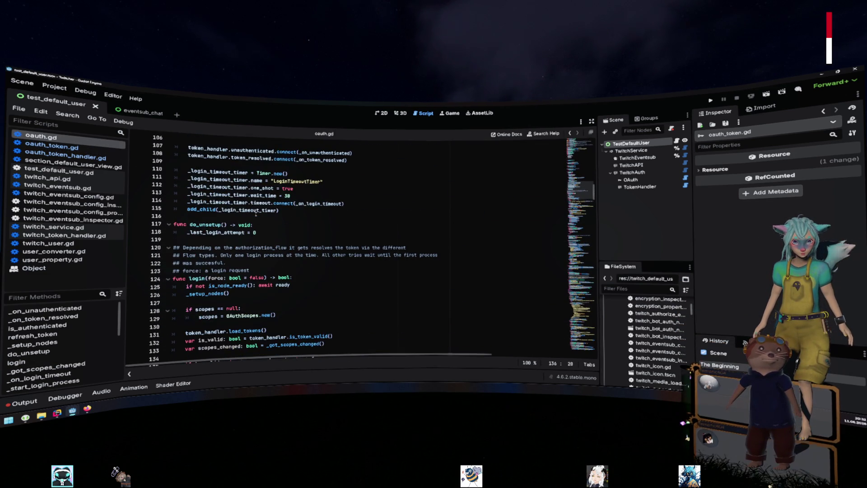
{"action": "scroll", "coordinate": [256, 216], "scroll_direction": "down", "scroll_amount": 3}
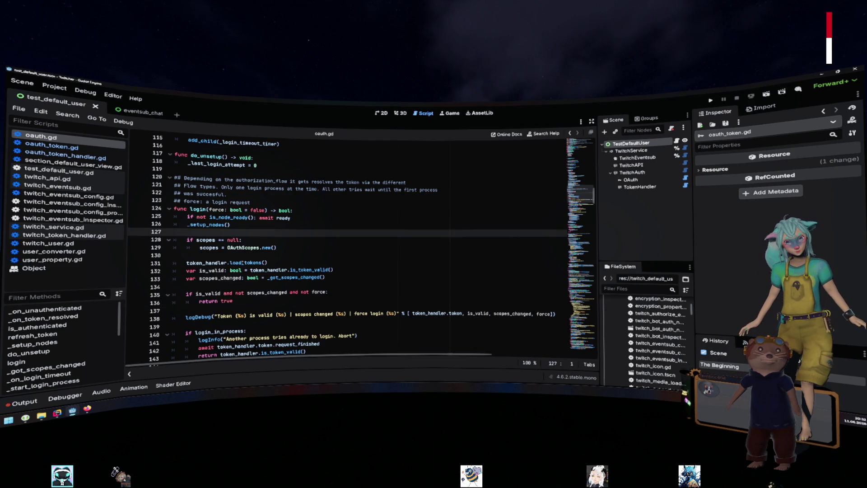
{"action": "left_click", "coordinate": [236, 246], "text": "ctrl"}
{"action": "key", "text": "Return"}
- Wrap token.load_tokens() under the guard 'if not token._access_token:' with proper indentation
{"action": "type", "text": "if not token._access_token:"}
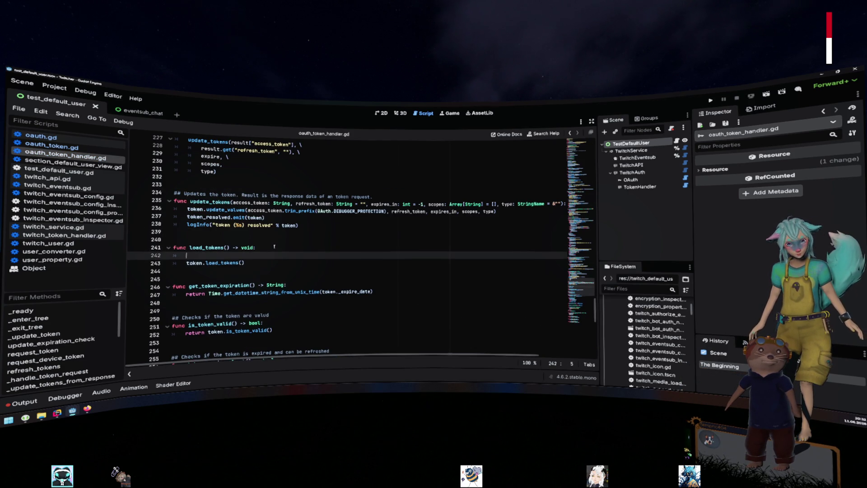
{"action": "key", "text": "Return"}
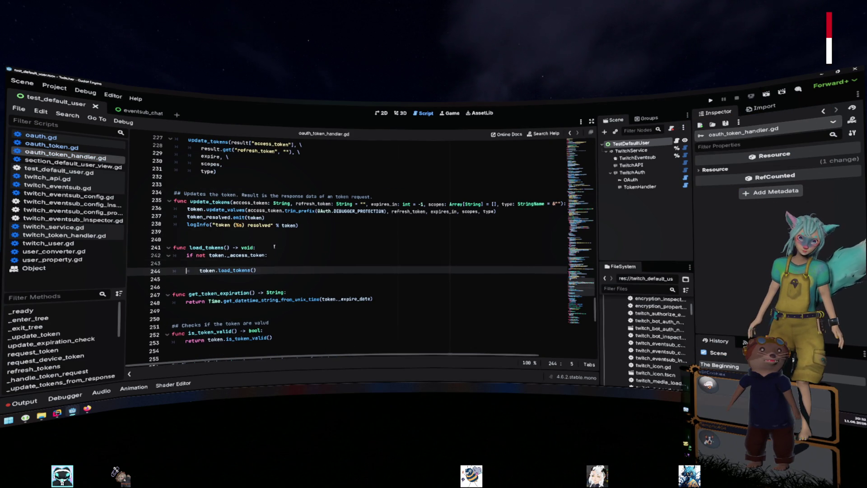
{"action": "key", "text": "Delete"}
{"action": "key", "text": "Tab"}
{"action": "key", "text": "Up"}
{"action": "key", "text": "End"}
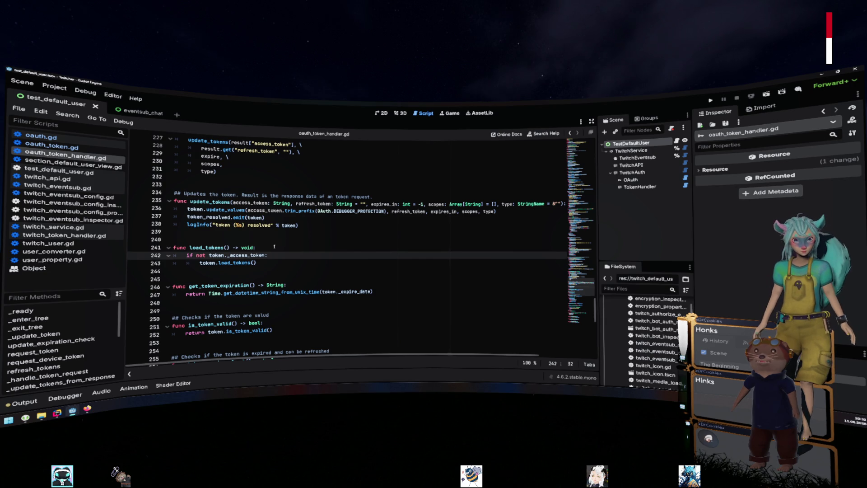
- Check the token property on line 238, then bring the main game project window forward
{"action": "left_click", "coordinate": [293, 225]}
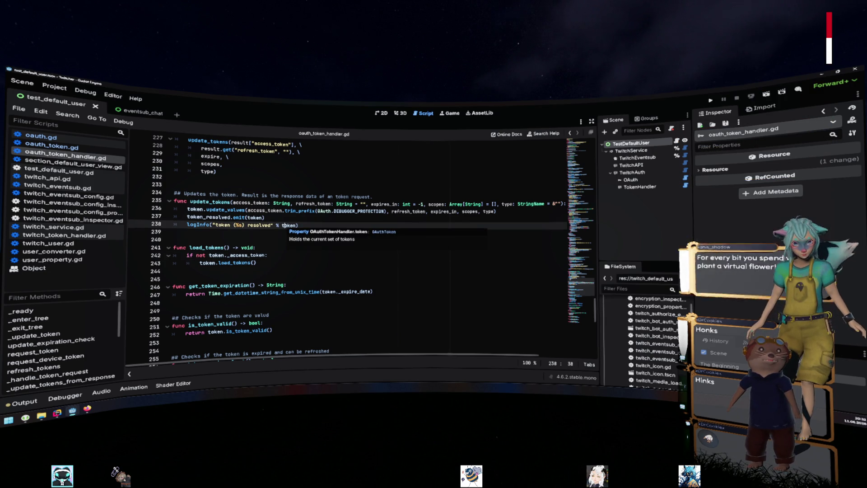
{"action": "mouse_move", "coordinate": [283, 204]}
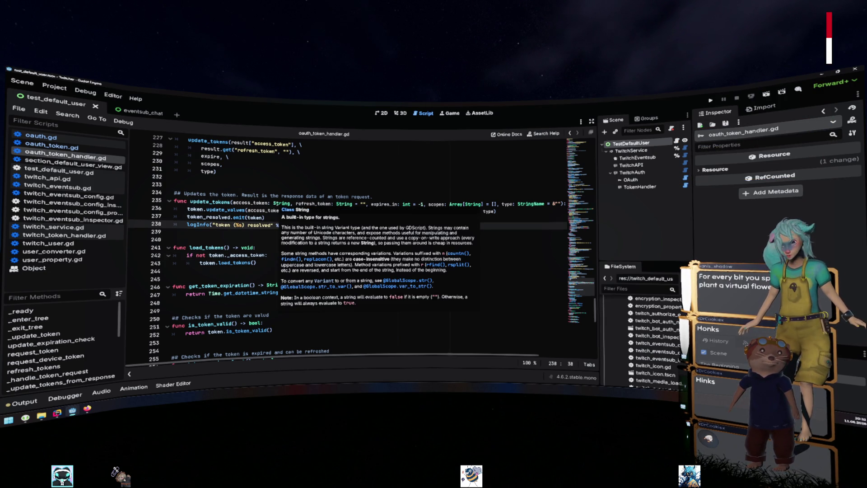
{"action": "left_click", "coordinate": [819, 79]}
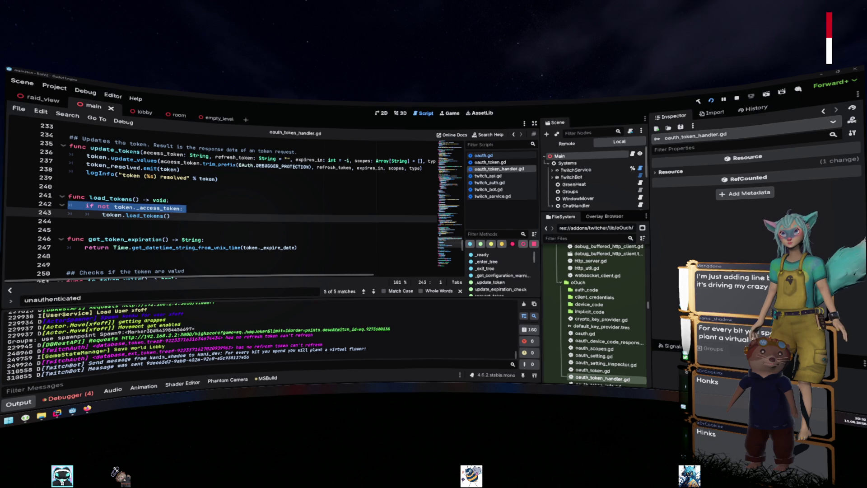
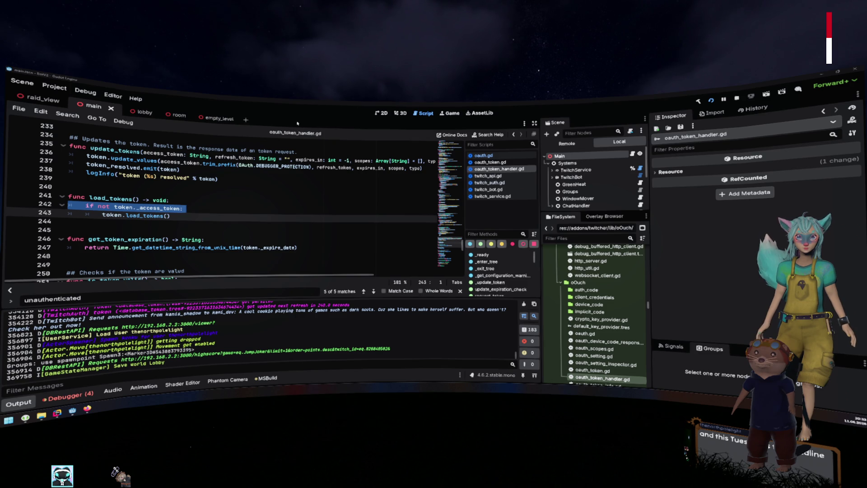
- Leave oauth_token_handler.gd in Godot and switch to the Rider desktop with the git client
{"action": "left_click", "coordinate": [317, 167]}
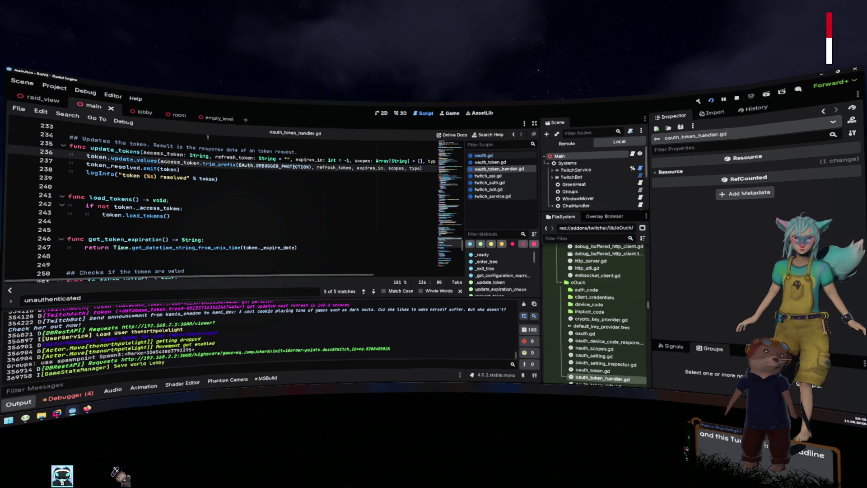
{"action": "key", "text": "ctrl+super+Right"}
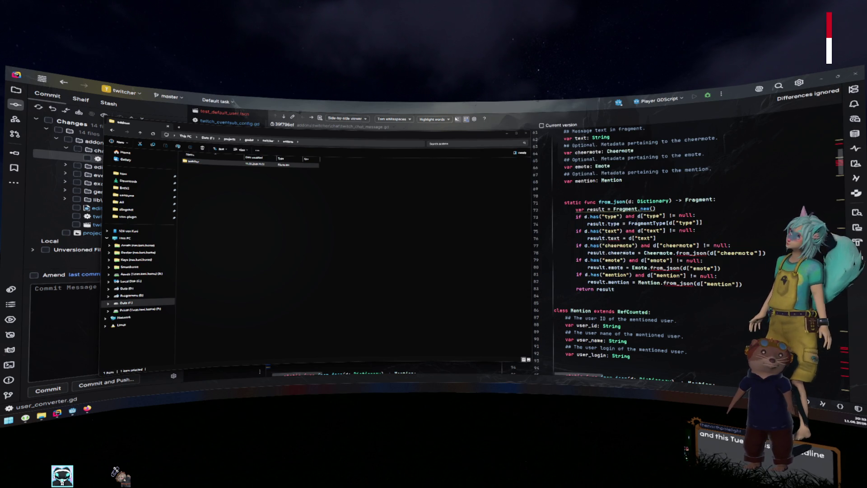
- Close the floating File Explorer window and return focus to the Rider diff
{"action": "left_click", "coordinate": [335, 180]}
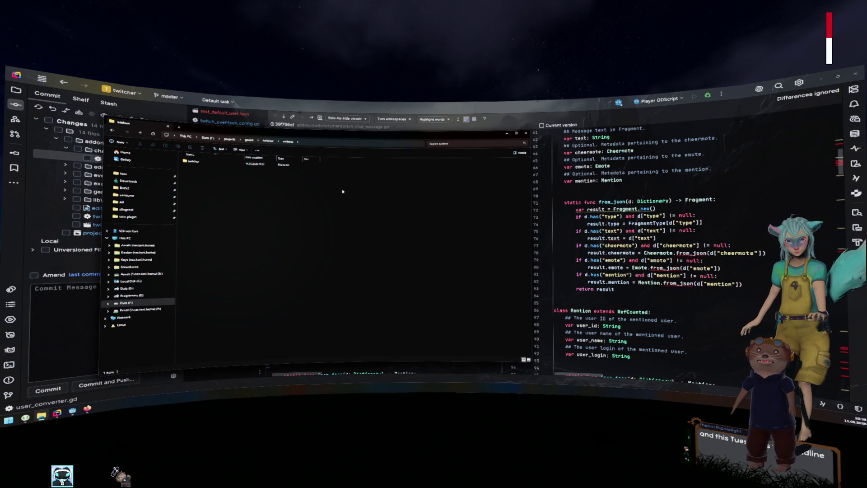
{"action": "key", "text": "ctrl+w"}
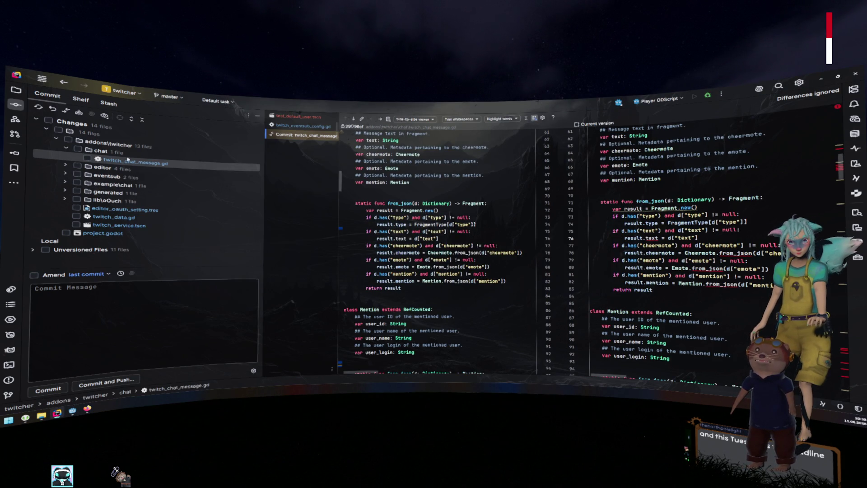
{"action": "left_click", "coordinate": [392, 192]}
- Expand the editor and inspector folders in the Changes tree
{"action": "scroll", "coordinate": [420, 196], "scroll_direction": "up", "scroll_amount": 7}
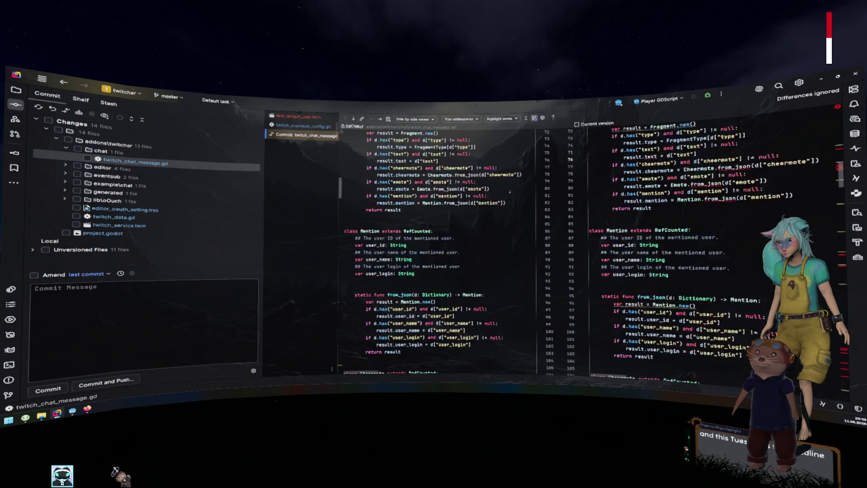
{"action": "left_click", "coordinate": [71, 168]}
{"action": "double_click", "coordinate": [75, 176]}
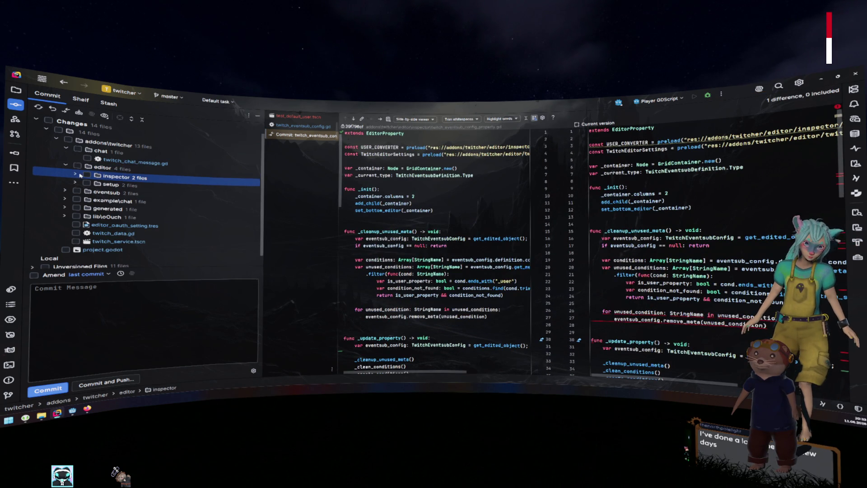
- Check the twitch_eventsub_config_property.gd diff, then open user_converter.gd's changes
{"action": "left_click", "coordinate": [136, 185]}
{"action": "double_click", "coordinate": [140, 188]}
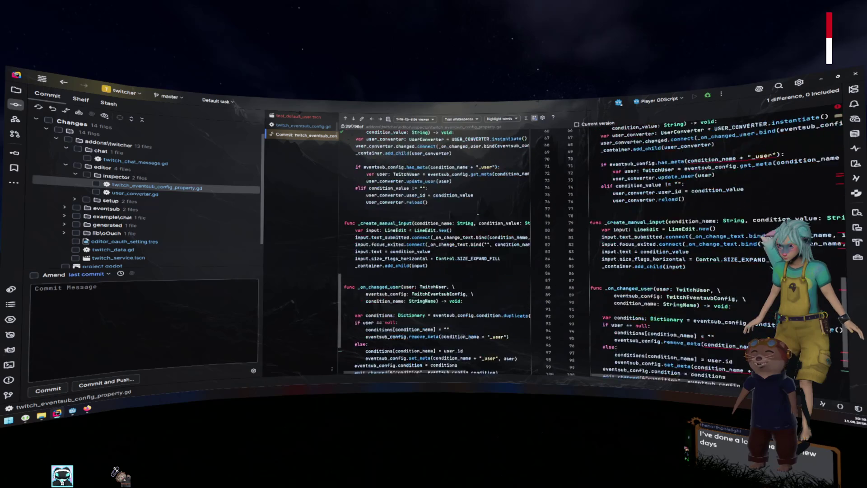
{"action": "left_click", "coordinate": [139, 194]}
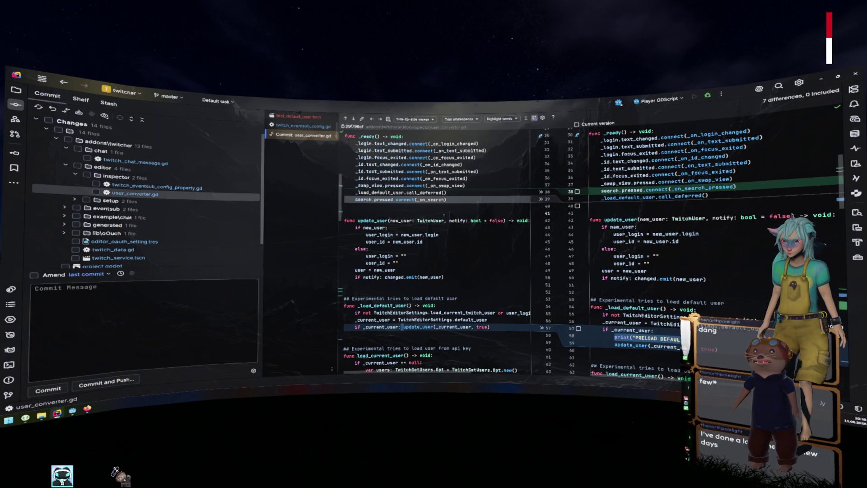
{"action": "scroll", "coordinate": [444, 216], "scroll_direction": "down", "scroll_amount": 2}
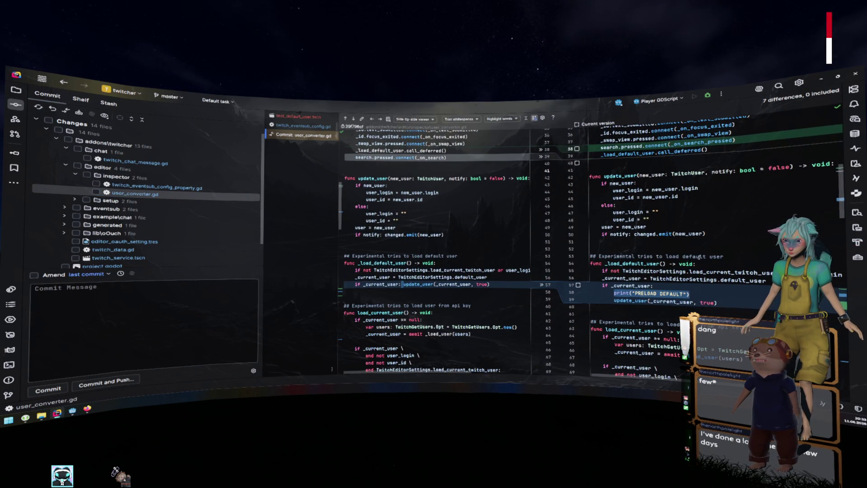
- Delete the PRELOAD DEFAULT, LOAD USER and LOAD DEFAULT USER debug prints from user_converter.gd
{"action": "key", "text": "BackSpace"}
{"action": "key", "text": "BackSpace"}
{"action": "scroll", "coordinate": [698, 256], "scroll_direction": "down", "scroll_amount": 2}
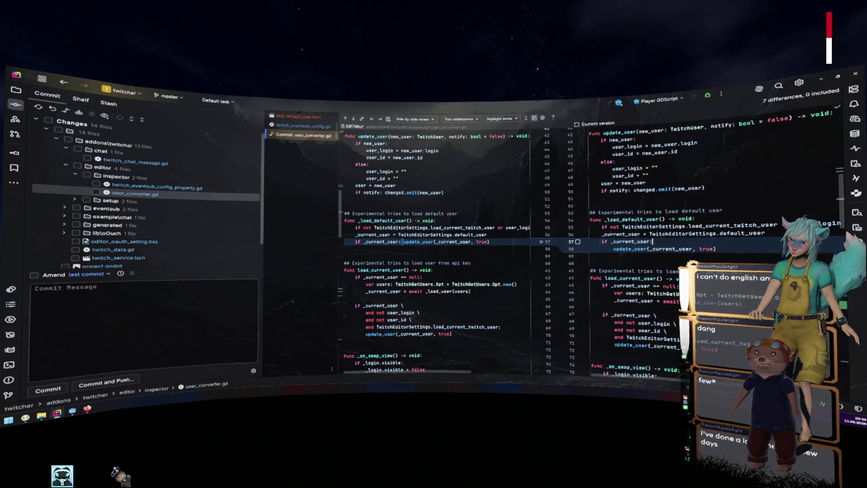
{"action": "scroll", "coordinate": [632, 253], "scroll_direction": "down", "scroll_amount": 20}
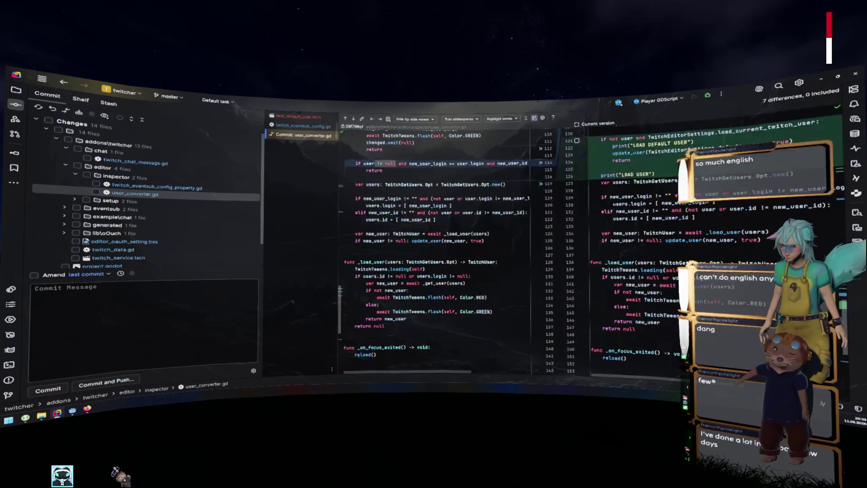
{"action": "scroll", "coordinate": [444, 248], "scroll_direction": "up", "scroll_amount": 2}
{"action": "key", "text": "shift+Home"}
{"action": "key", "text": "BackSpace"}
{"action": "key", "text": "BackSpace"}
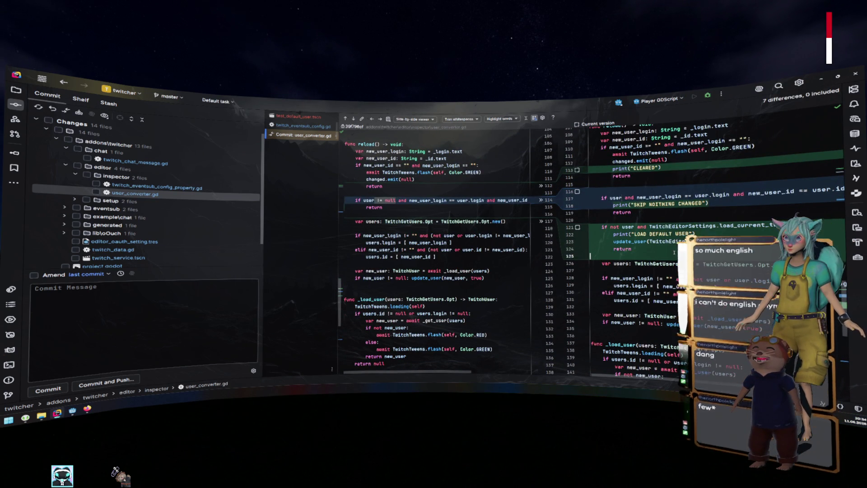
{"action": "left_click", "coordinate": [701, 234]}
{"action": "key", "text": "ctrl+shift+Left"}
{"action": "key", "text": "ctrl+shift+Left"}
{"action": "key", "text": "ctrl+shift+Left"}
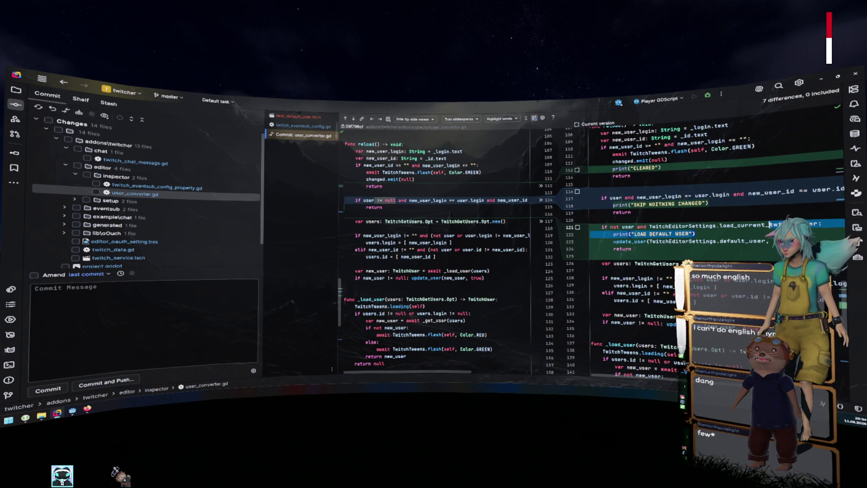
{"action": "key", "text": "BackSpace"}
- Delete the SKIP NOITHING CHANGED and CLEARED debug print lines as well
{"action": "key", "text": "Up"}
{"action": "key", "text": "Up"}
{"action": "key", "text": "Up"}
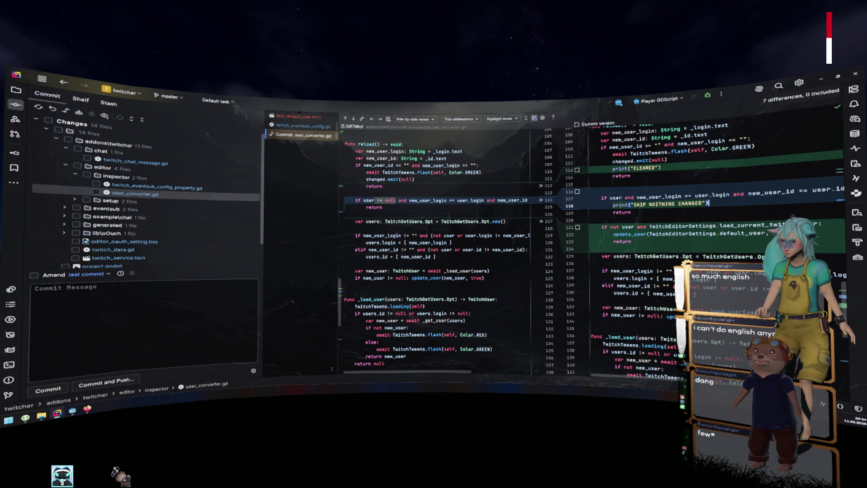
{"action": "key", "text": "shift+Up"}
{"action": "key", "text": "BackSpace"}
{"action": "key", "text": "Up"}
{"action": "key", "text": "Up"}
{"action": "key", "text": "Up"}
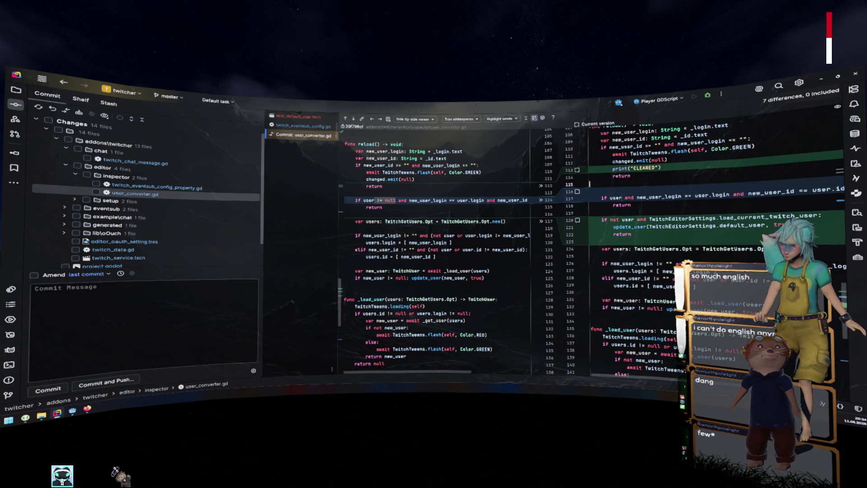
{"action": "key", "text": "shift+Up"}
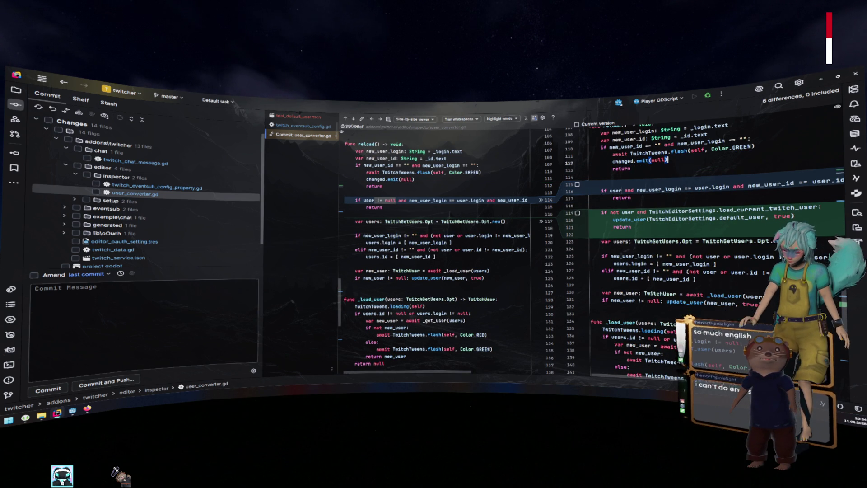
{"action": "key", "text": "BackSpace"}
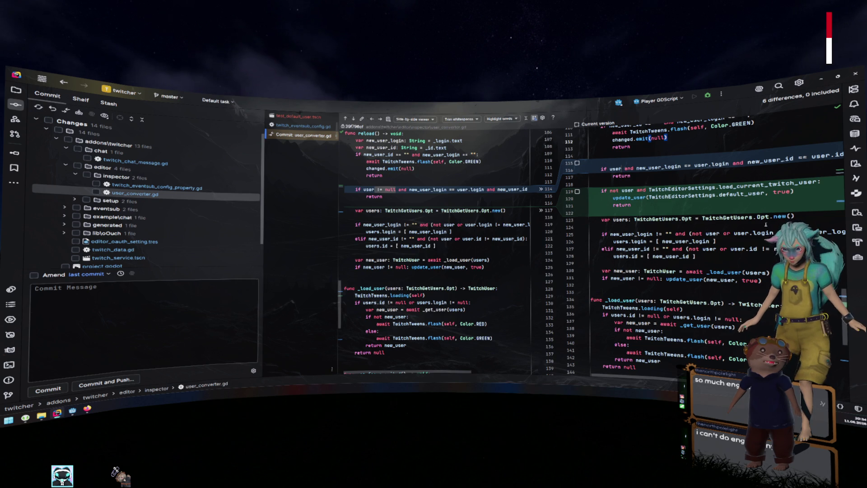
- Jump to the next difference, then show section_default_user_view.gd from the setup folder
{"action": "key", "text": "F7"}
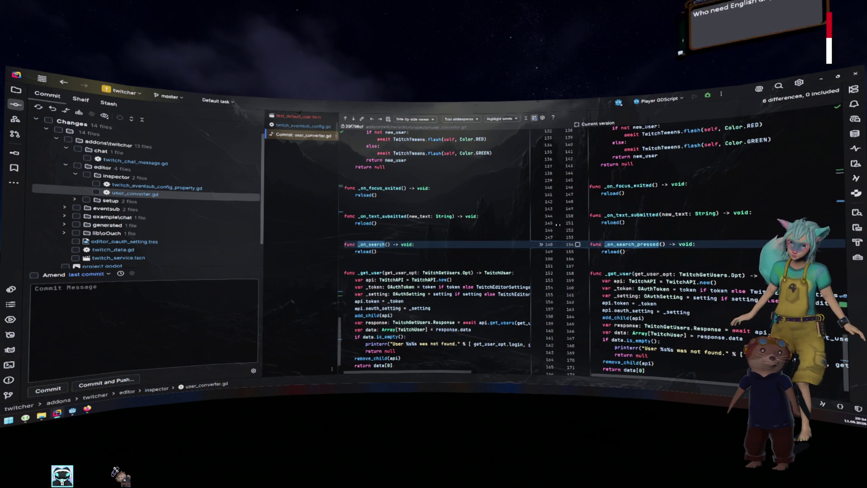
{"action": "left_click", "coordinate": [75, 199]}
{"action": "left_click", "coordinate": [81, 210]}
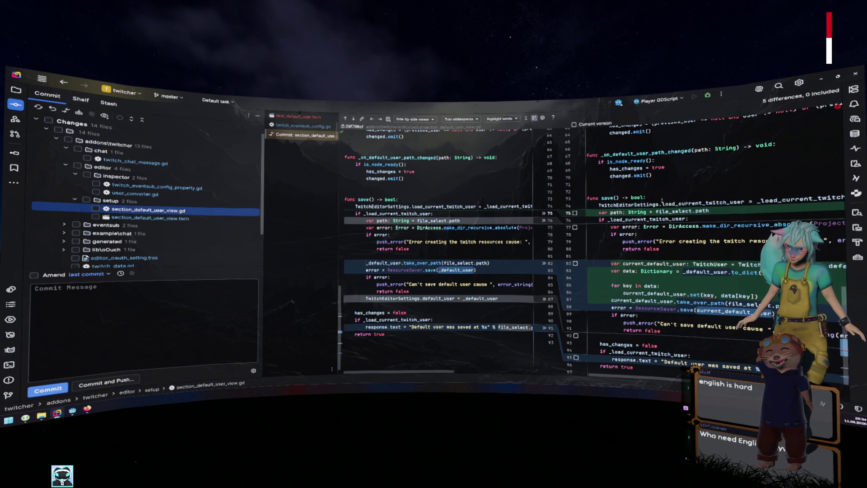
- Review section_default_user_view.gd and its .tscn default user lines, then show twitch_eventsub.gd
{"action": "scroll", "coordinate": [665, 198], "scroll_direction": "down", "scroll_amount": 2}
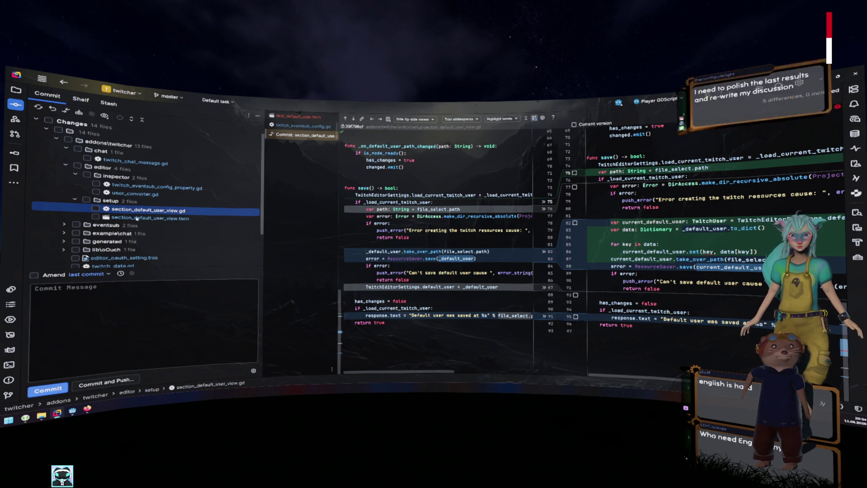
{"action": "left_click", "coordinate": [137, 219]}
{"action": "left_click", "coordinate": [361, 210]}
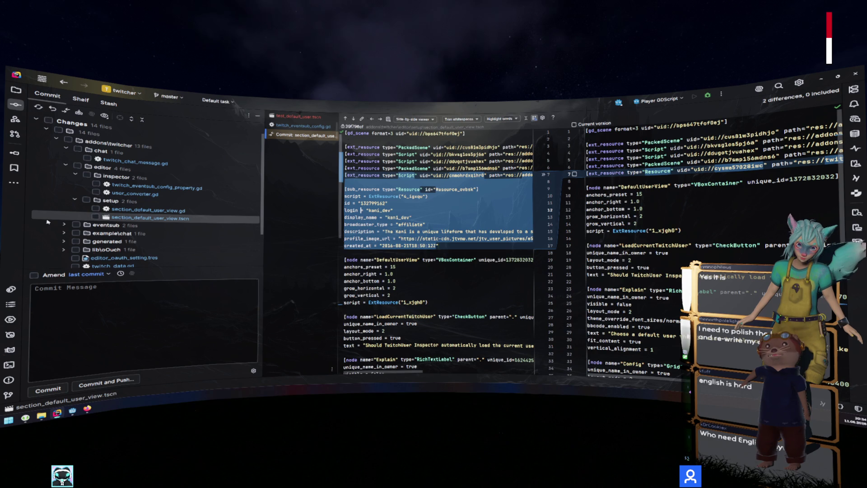
{"action": "left_click", "coordinate": [66, 224]}
{"action": "left_click", "coordinate": [65, 224]}
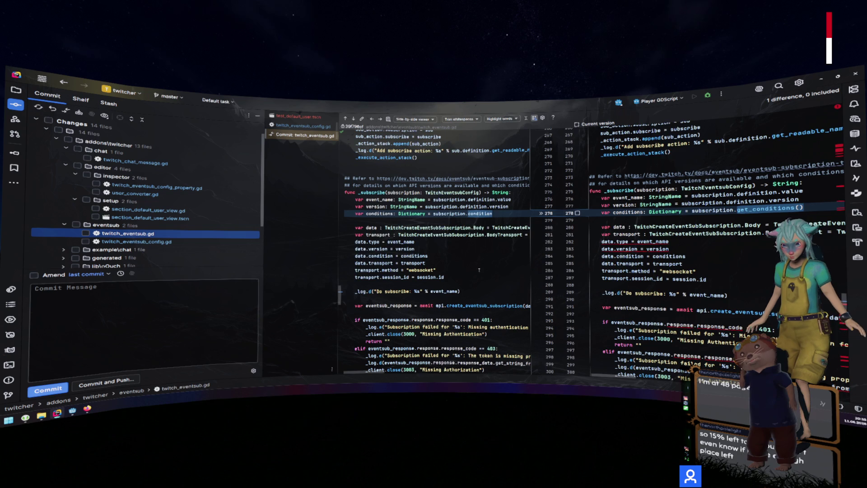
- Check twitch_eventsub.gd and section_default_user_view.gd for commit
{"action": "scroll", "coordinate": [479, 270], "scroll_direction": "down", "scroll_amount": 8}
{"action": "scroll", "coordinate": [474, 267], "scroll_direction": "down", "scroll_amount": 20}
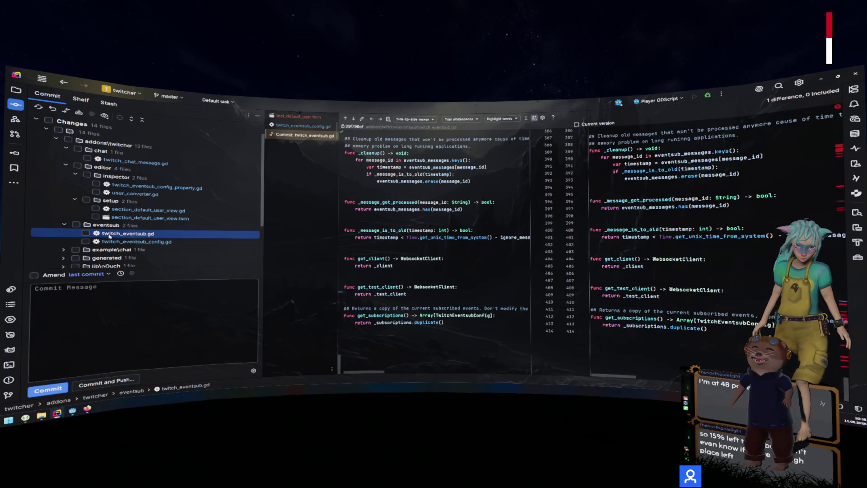
{"action": "left_click", "coordinate": [85, 234]}
{"action": "left_click", "coordinate": [106, 217]}
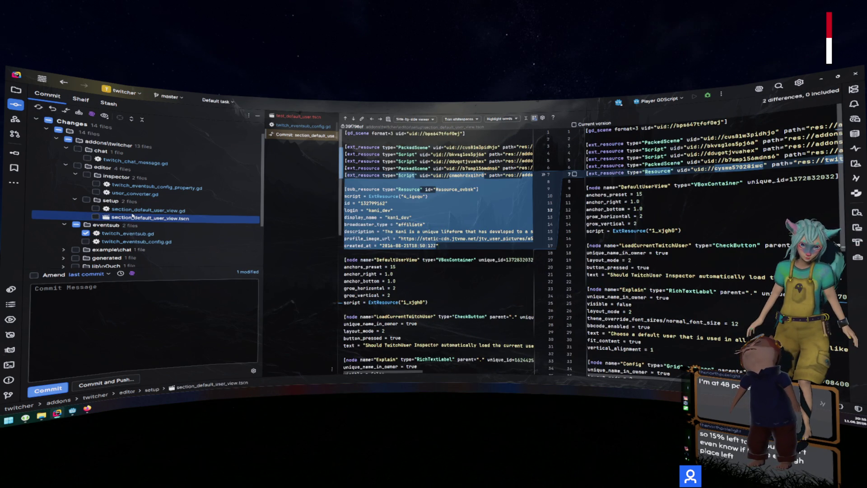
{"action": "key", "text": "Up"}
{"action": "key", "text": "space"}
{"action": "key", "text": "Down"}
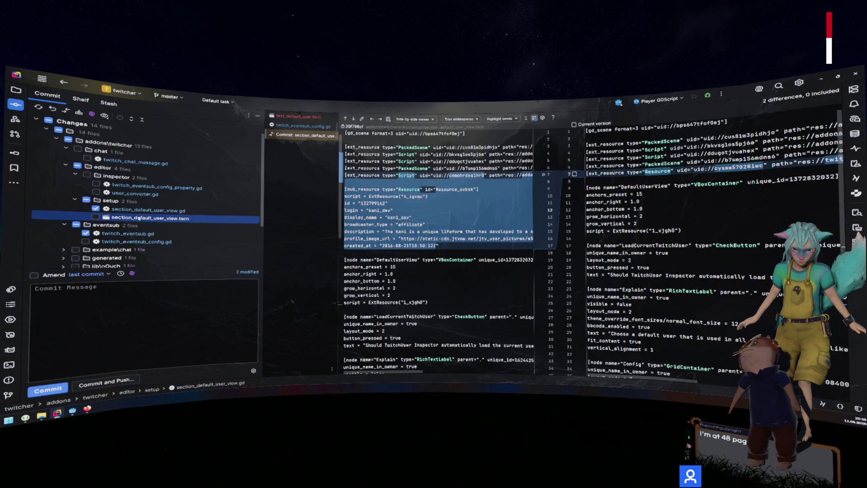
- Check user_converter.gd for commit and show the twitch_eventsub_config.gd diff
{"action": "left_click", "coordinate": [135, 194]}
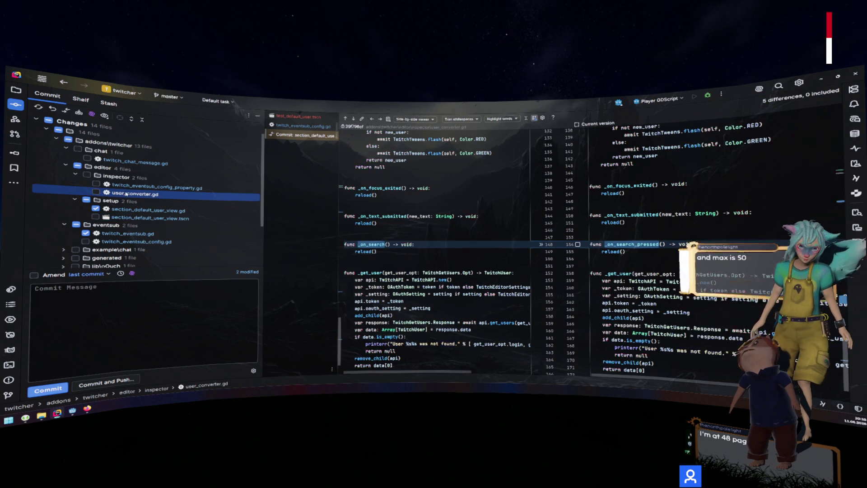
{"action": "key", "text": "space"}
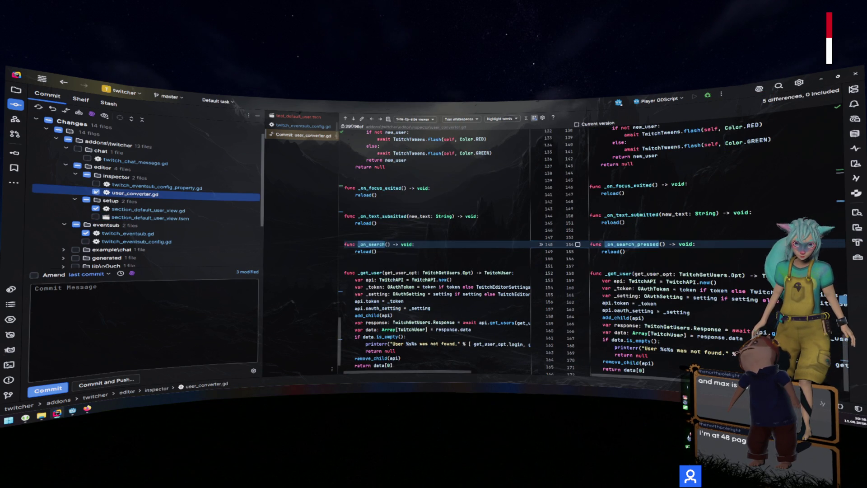
{"action": "key", "text": "Up"}
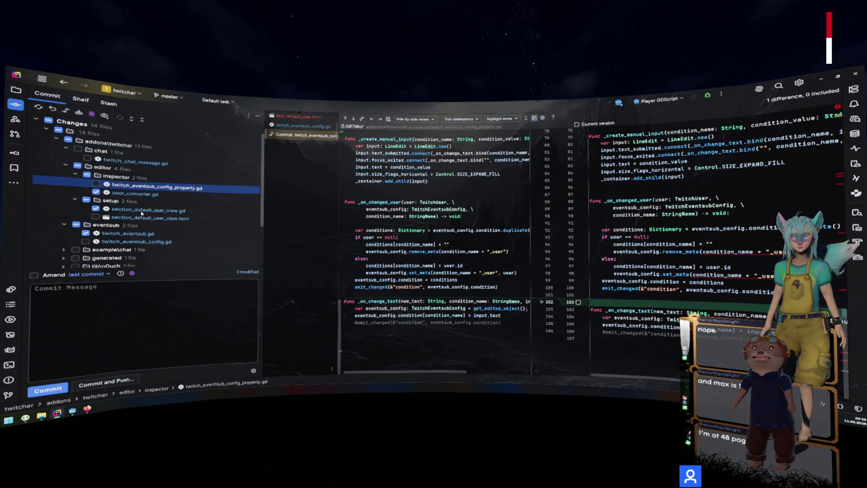
{"action": "scroll", "coordinate": [108, 217], "scroll_direction": "down", "scroll_amount": 1}
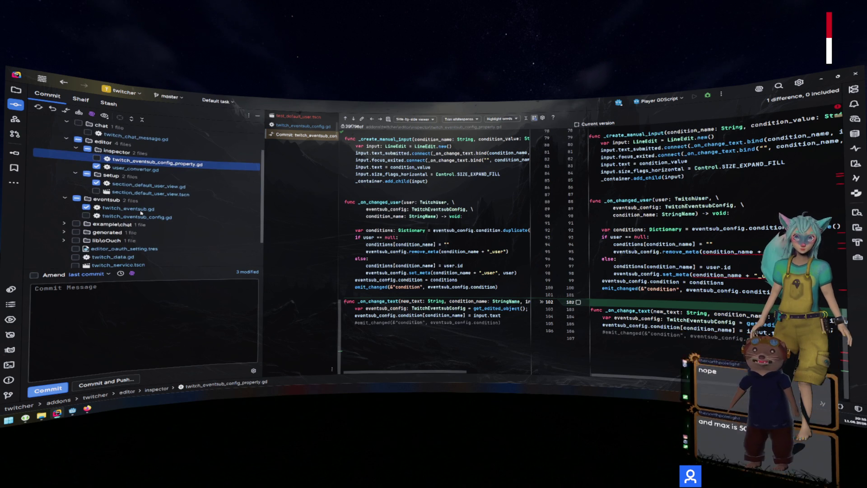
{"action": "left_click", "coordinate": [108, 217]}
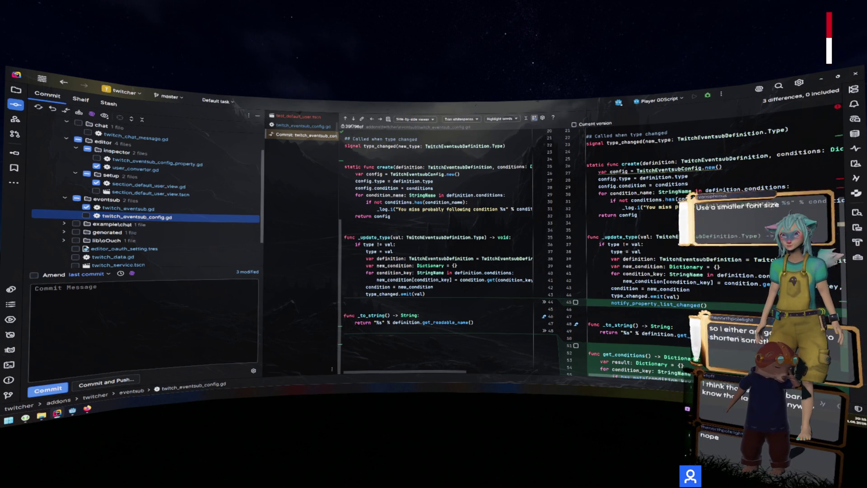
- Review twitch_eventsub_config.gd's definition uses, check it for commit, and expand example\chat
{"action": "scroll", "coordinate": [660, 234], "scroll_direction": "down", "scroll_amount": 3}
{"action": "scroll", "coordinate": [661, 234], "scroll_direction": "down", "scroll_amount": 2}
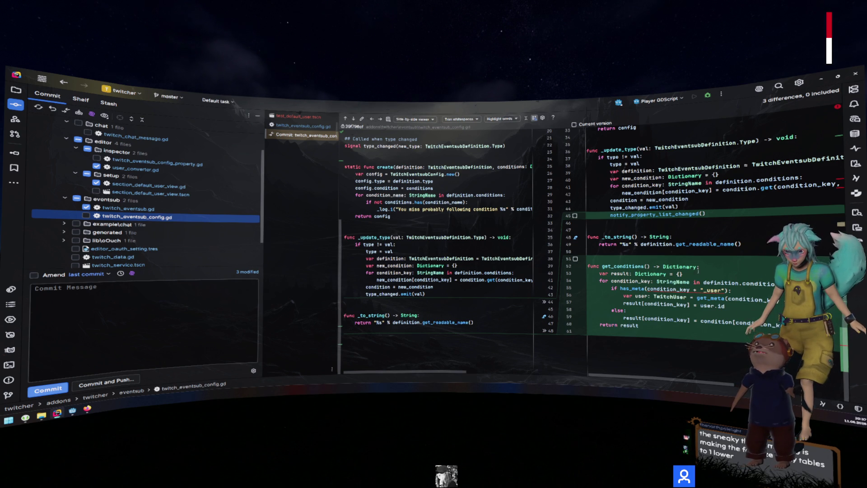
{"action": "left_click", "coordinate": [718, 283]}
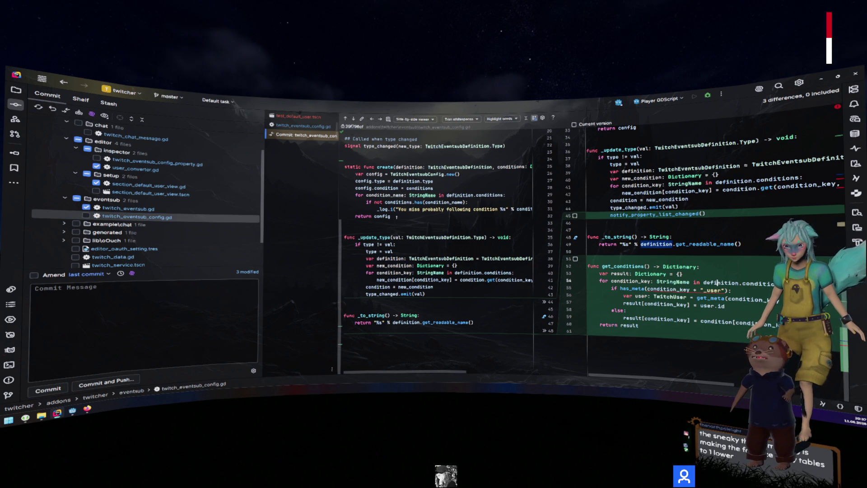
{"action": "left_click", "coordinate": [85, 215]}
{"action": "double_click", "coordinate": [87, 224]}
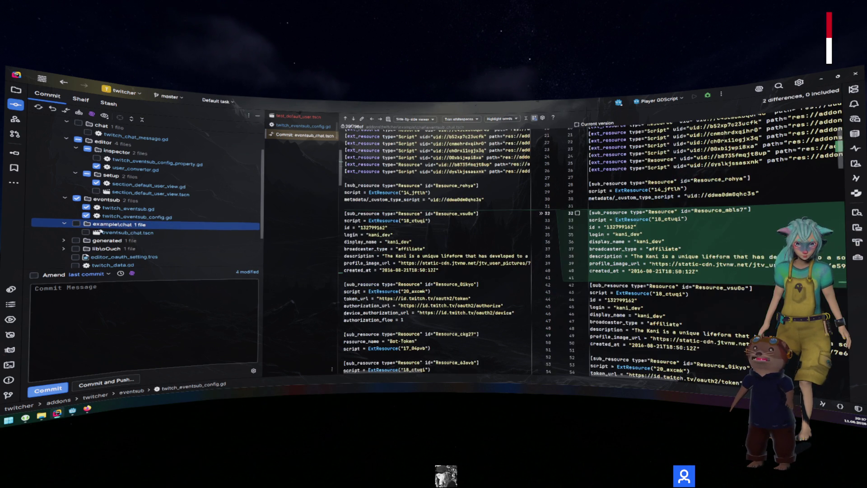
- Scroll through the eventsub_chat.tscn side-by-side diff and its new user sub-resources
{"action": "left_click", "coordinate": [121, 233]}
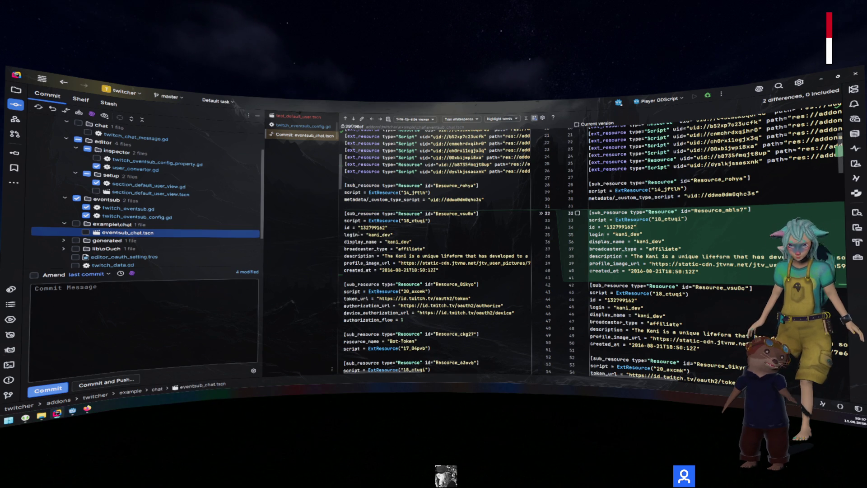
{"action": "scroll", "coordinate": [358, 234], "scroll_direction": "down", "scroll_amount": 20}
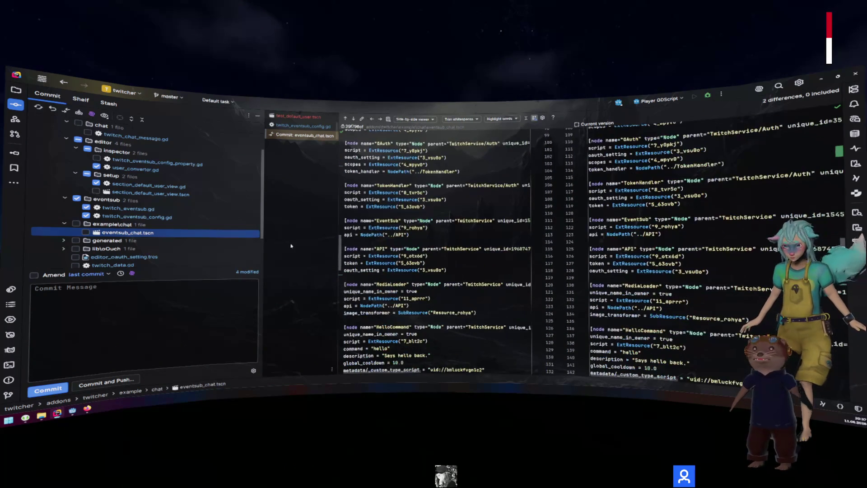
{"action": "scroll", "coordinate": [445, 255], "scroll_direction": "down", "scroll_amount": 9}
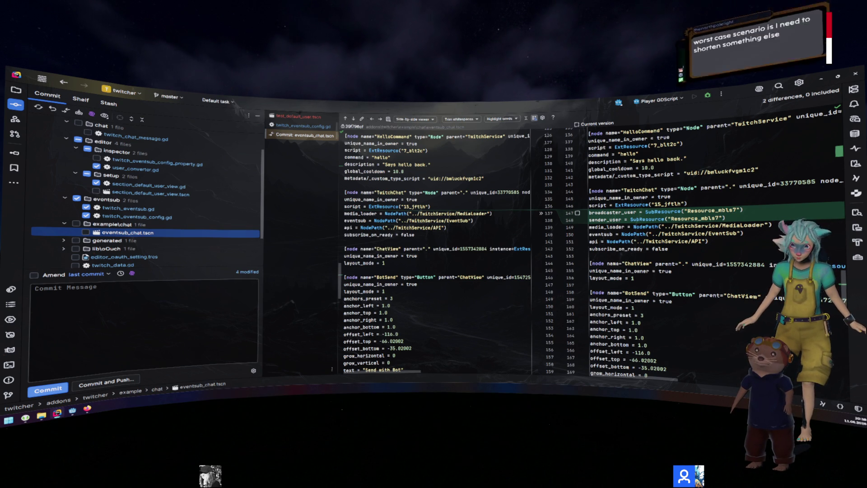
{"action": "scroll", "coordinate": [452, 249], "scroll_direction": "down", "scroll_amount": 3}
{"action": "scroll", "coordinate": [408, 209], "scroll_direction": "down", "scroll_amount": 20}
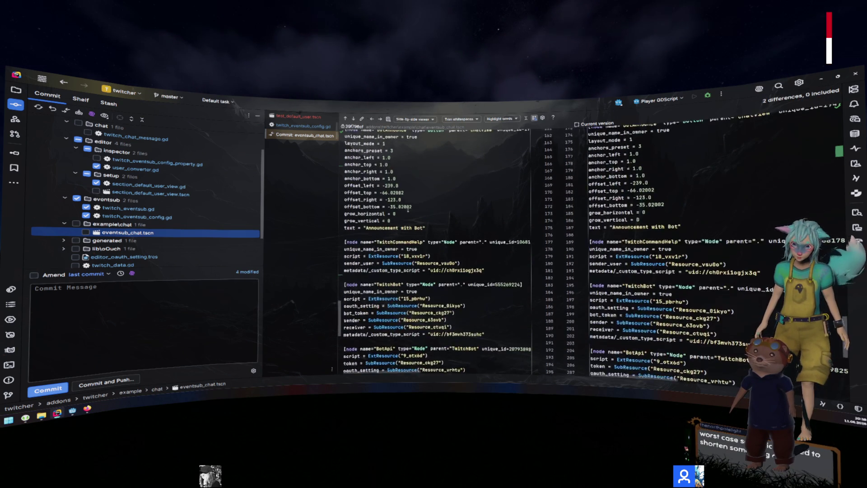
{"action": "scroll", "coordinate": [408, 209], "scroll_direction": "up", "scroll_amount": 20}
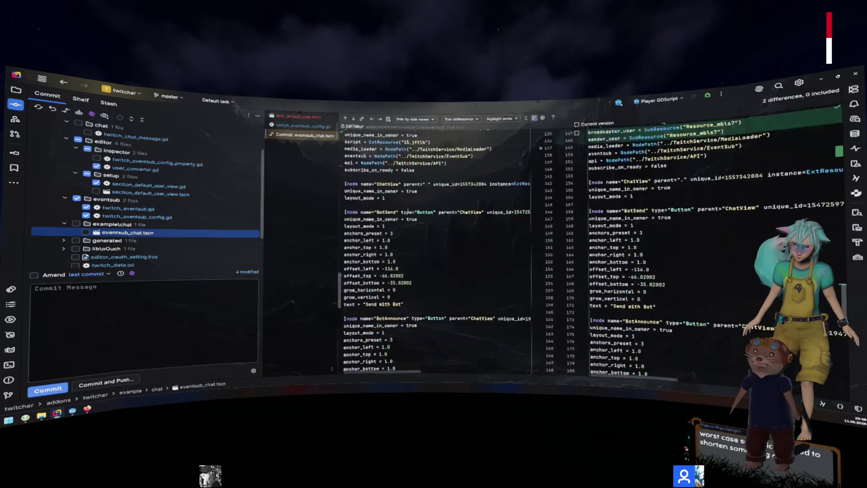
- Expand the generated and lib\oOuch folders in the Commit tree
{"action": "left_click", "coordinate": [64, 239]}
{"action": "scroll", "coordinate": [61, 235], "scroll_direction": "down", "scroll_amount": 3}
{"action": "left_click", "coordinate": [65, 207]}
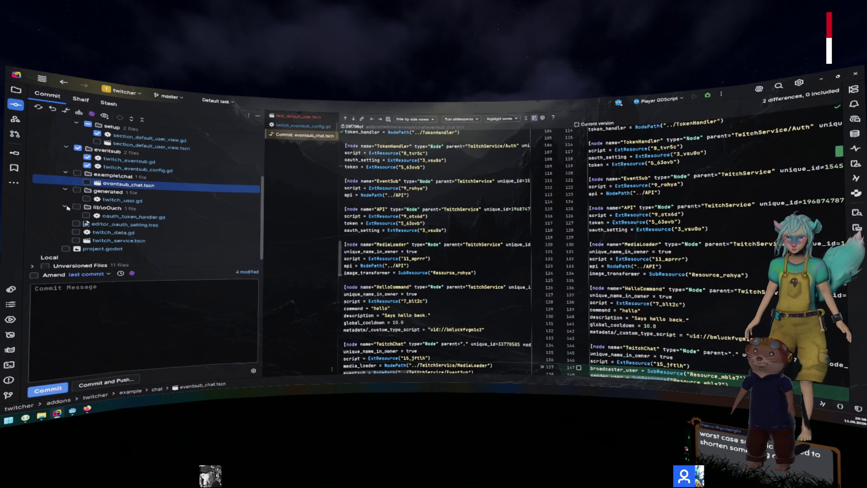
- Review the oauth_token_handler.gd and twitch_data.gd diffs, moving on to twitch_service.tscn
{"action": "left_click", "coordinate": [105, 217]}
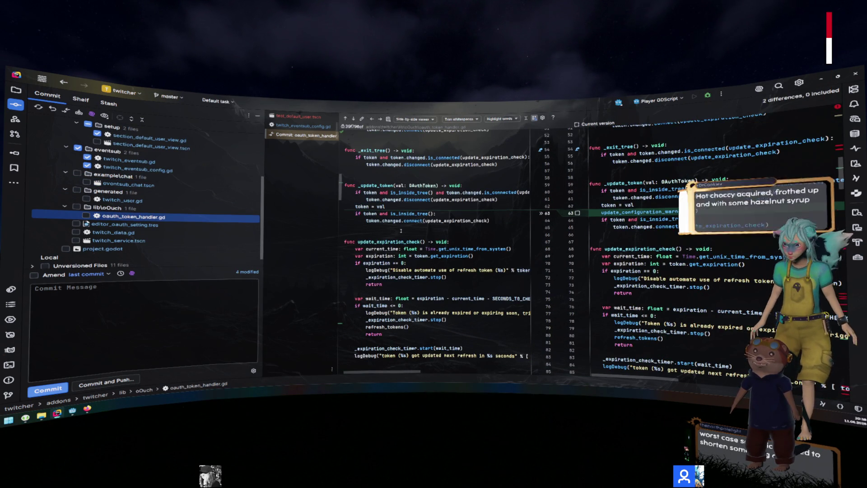
{"action": "scroll", "coordinate": [431, 233], "scroll_direction": "down", "scroll_amount": 15}
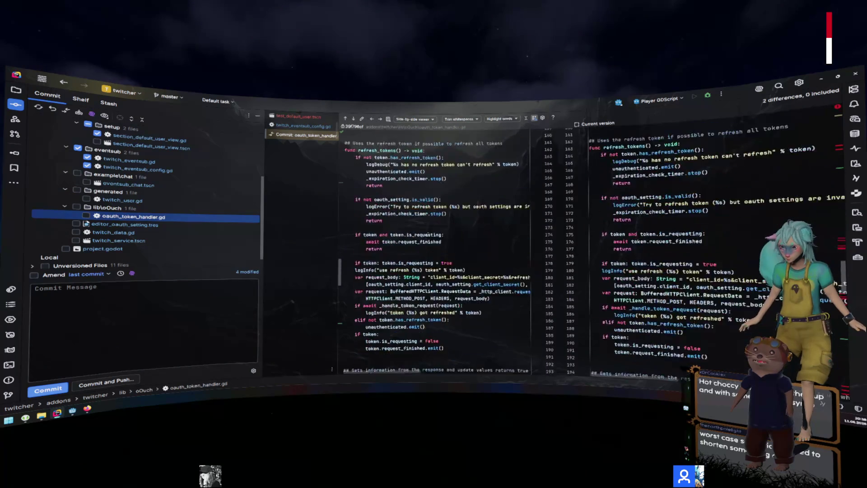
{"action": "scroll", "coordinate": [425, 235], "scroll_direction": "down", "scroll_amount": 5}
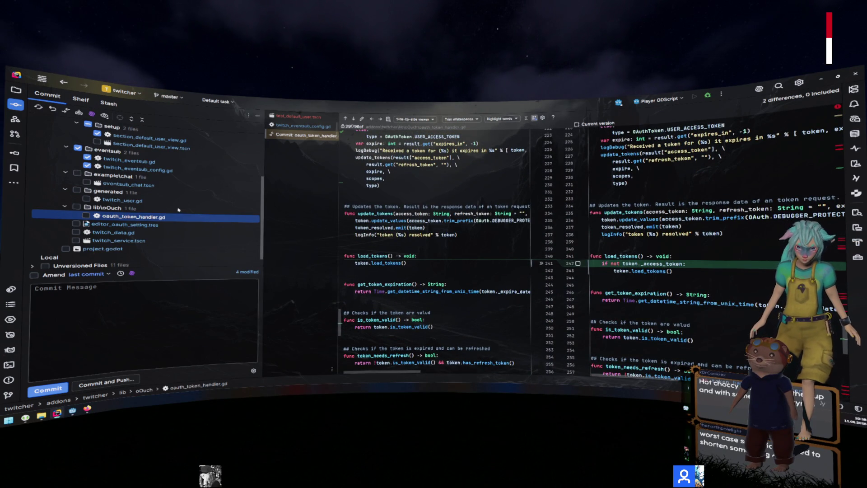
{"action": "left_click", "coordinate": [84, 233]}
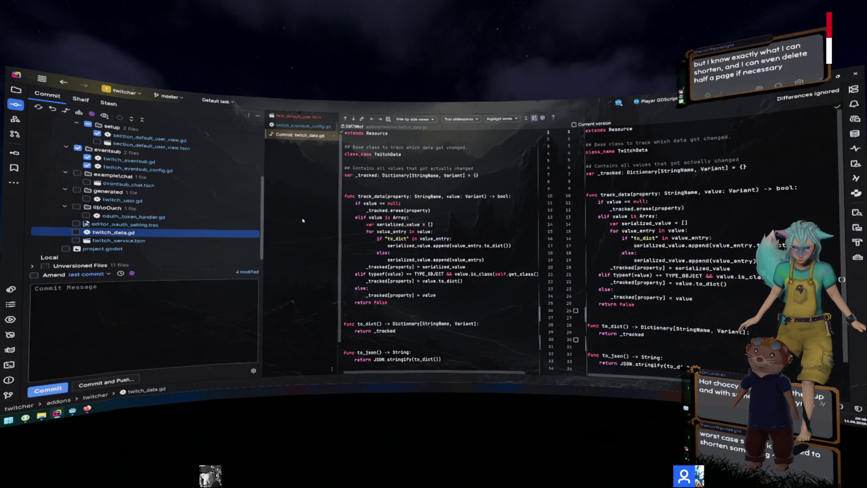
{"action": "scroll", "coordinate": [449, 217], "scroll_direction": "up", "scroll_amount": 1}
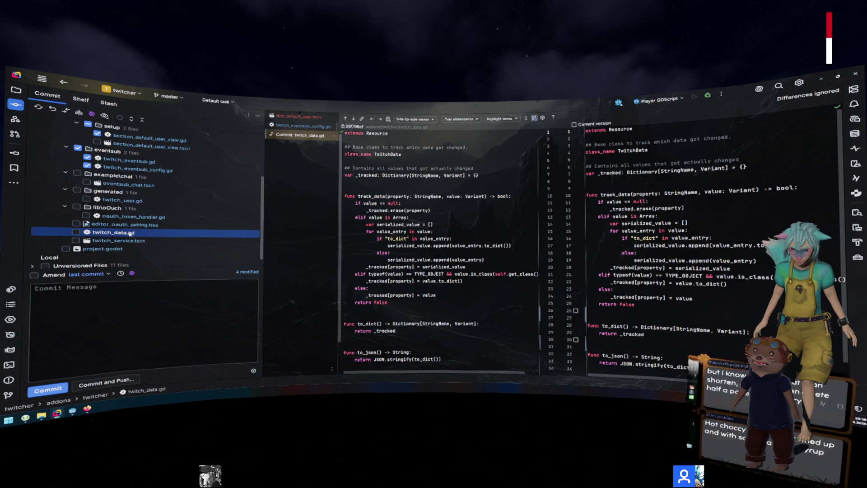
{"action": "key", "text": "Down"}
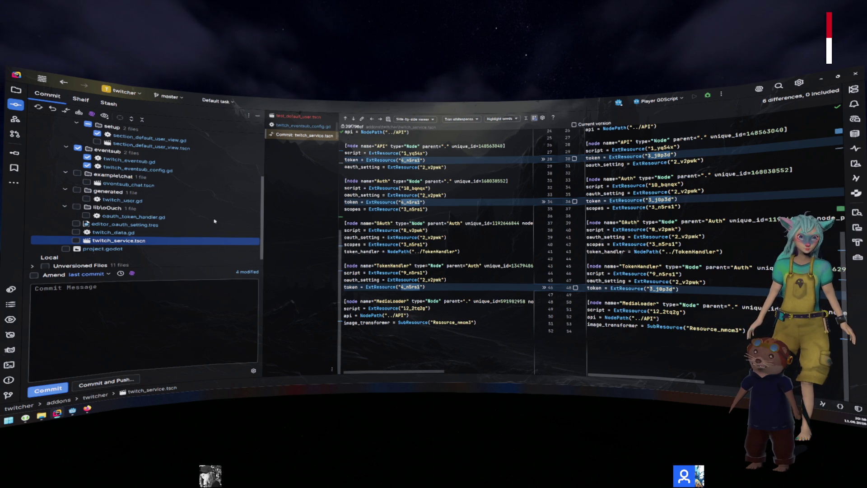
- Expand Unversioned Files and its tests folder in the Commit tree
{"action": "scroll", "coordinate": [113, 228], "scroll_direction": "down", "scroll_amount": 1}
{"action": "left_click", "coordinate": [34, 255]}
{"action": "left_click", "coordinate": [54, 230]}
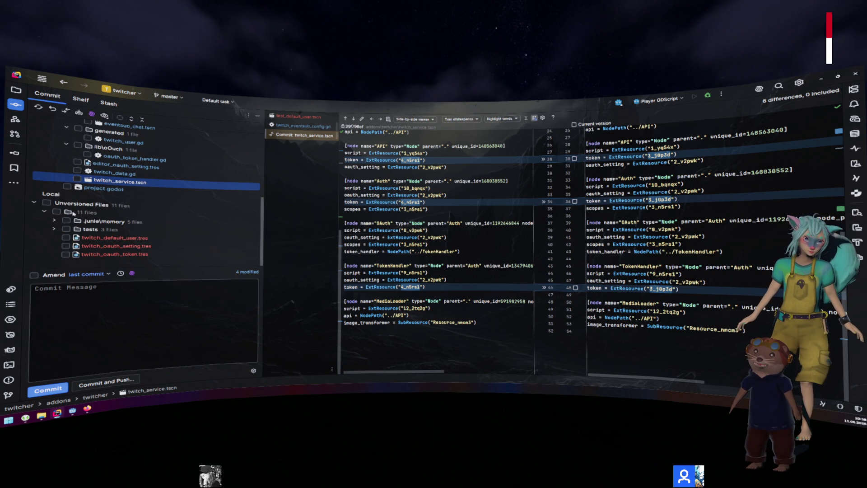
{"action": "scroll", "coordinate": [103, 223], "scroll_direction": "up", "scroll_amount": 6}
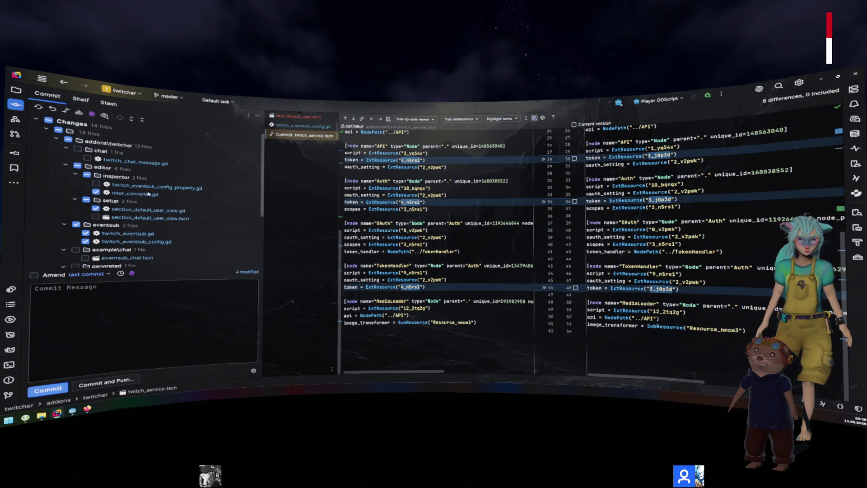
- Commit the checked files with message 'fix: issue with default user in eventsub resolving ondemand'
{"action": "left_click", "coordinate": [208, 298]}
{"action": "type", "text": "f"}
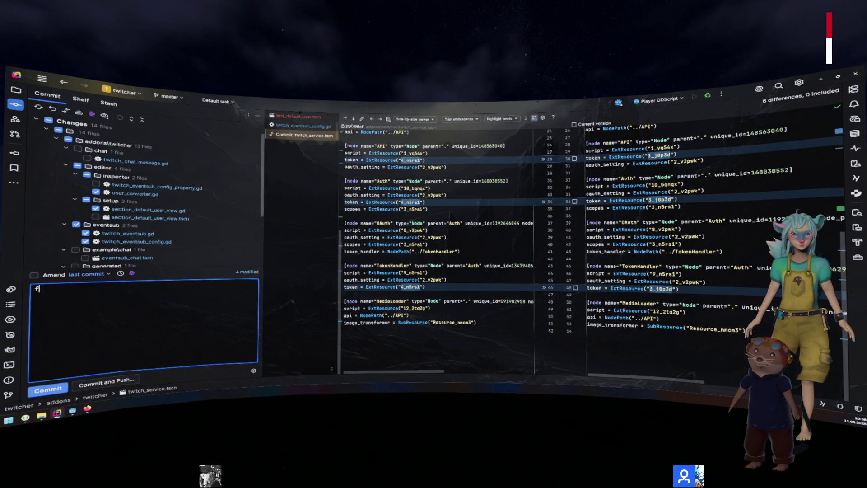
{"action": "type", "text": "ix: issue with "}
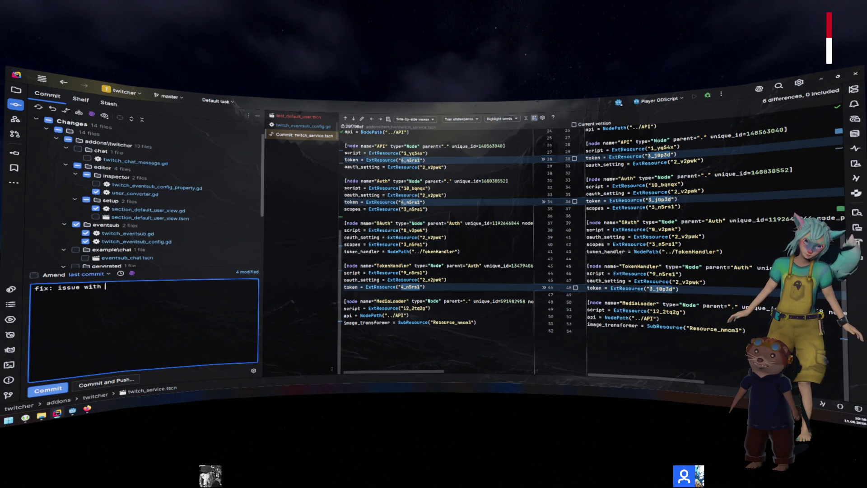
{"action": "type", "text": "default user in eventsub resolving onde"}
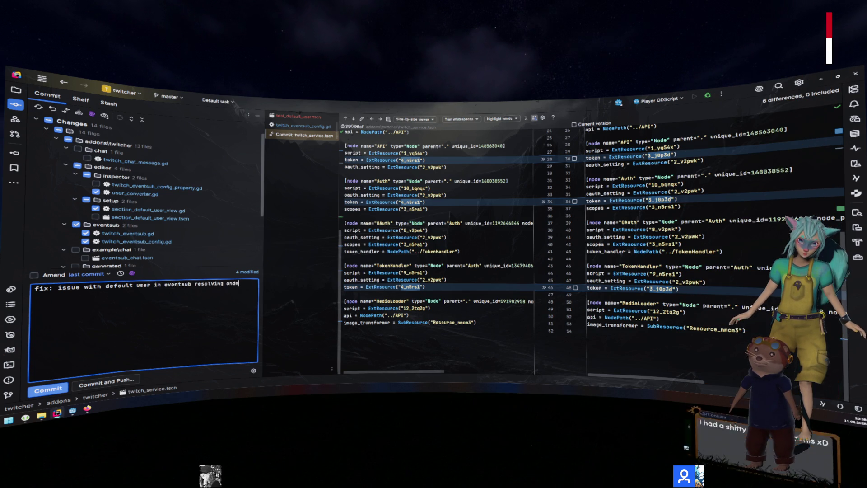
{"action": "type", "text": "mand"}
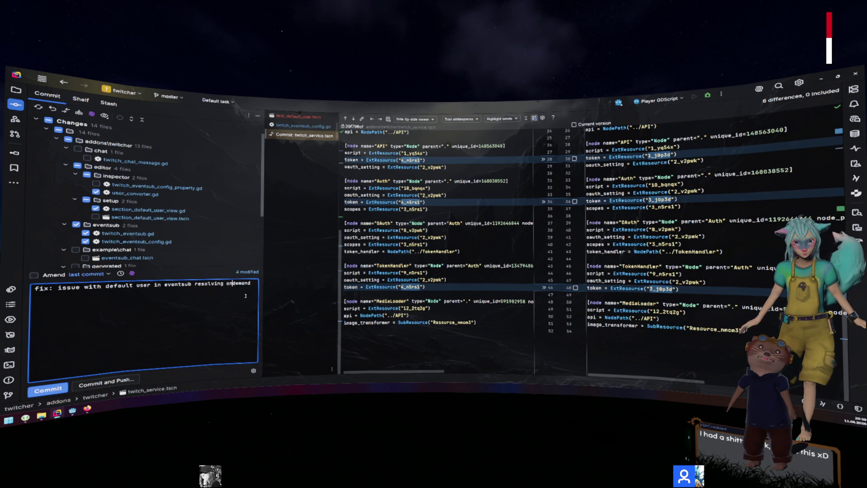
{"action": "key", "text": "ctrl+Return"}
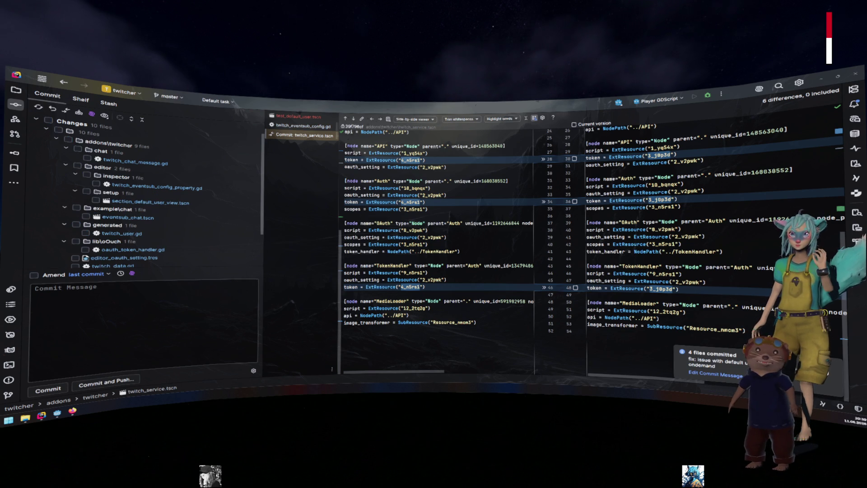
{"action": "left_click", "coordinate": [161, 164]}
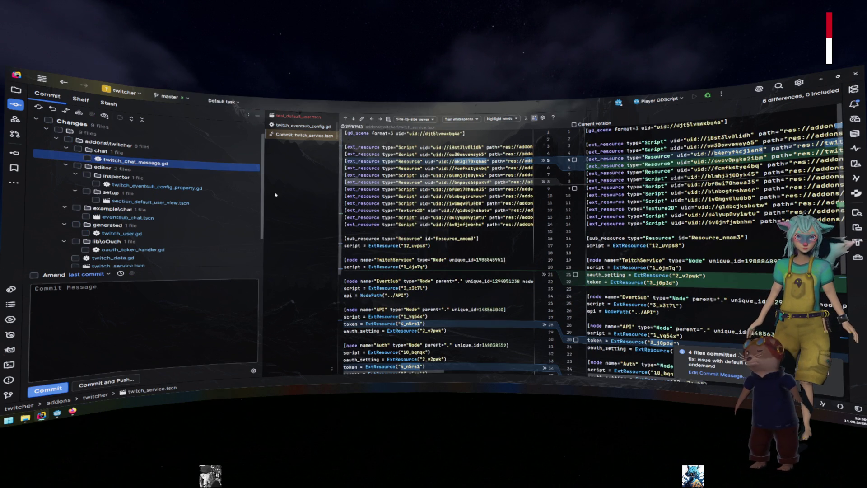
- Check twitch_chat_message.gd and twitch_eventsub_config_property.gd for the next commit
{"action": "scroll", "coordinate": [642, 233], "scroll_direction": "down", "scroll_amount": 20}
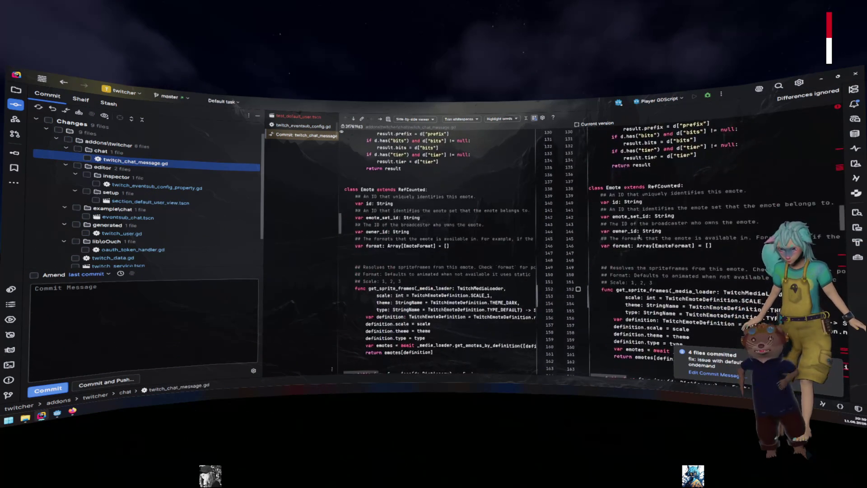
{"action": "scroll", "coordinate": [635, 238], "scroll_direction": "down", "scroll_amount": 20}
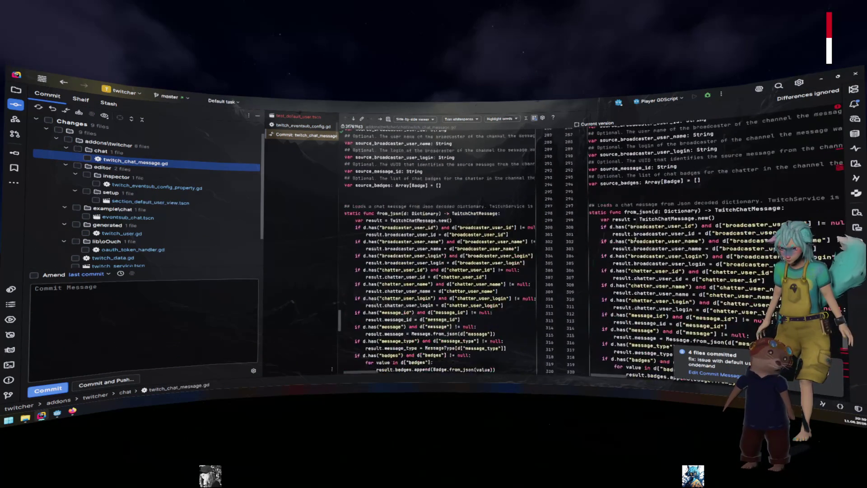
{"action": "scroll", "coordinate": [635, 239], "scroll_direction": "down", "scroll_amount": 3}
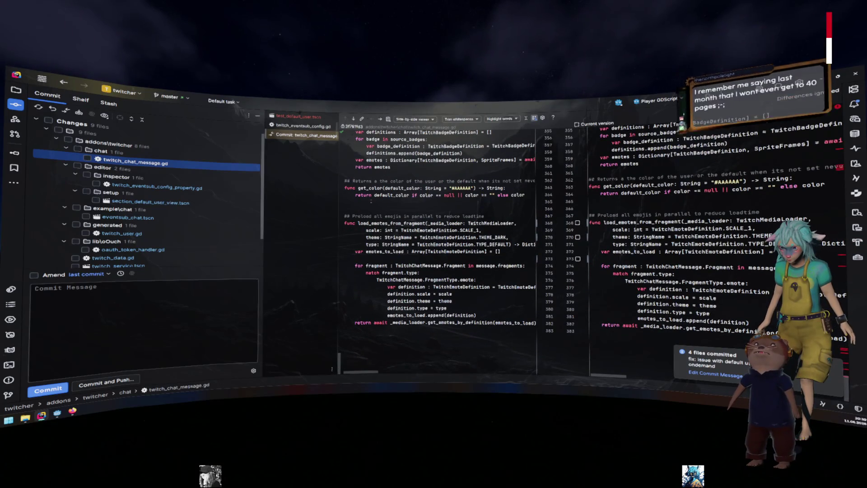
{"action": "left_click", "coordinate": [87, 158]}
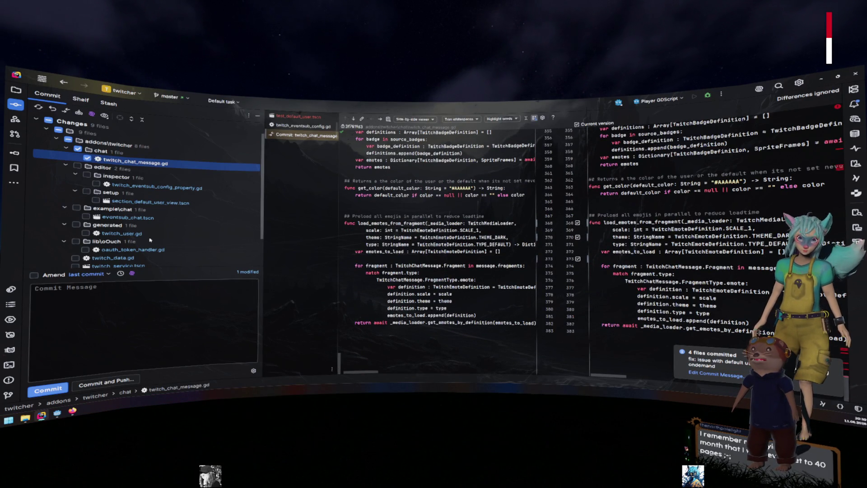
{"action": "left_click", "coordinate": [193, 188]}
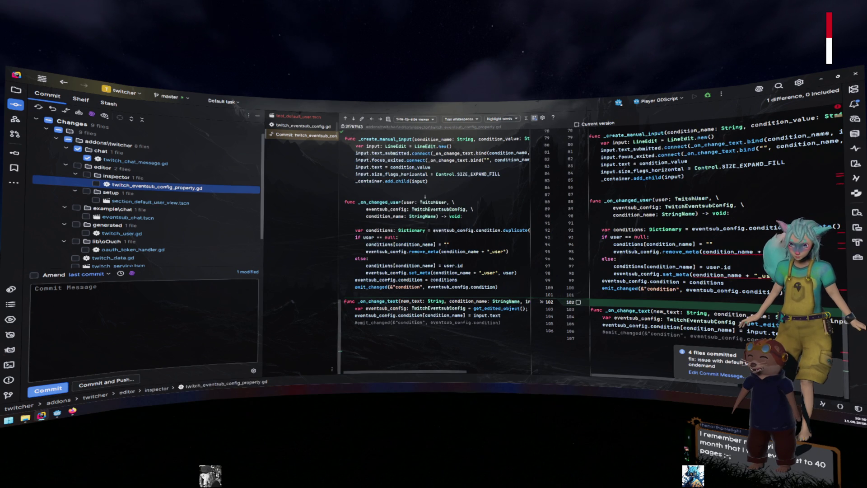
{"action": "left_click", "coordinate": [96, 183]}
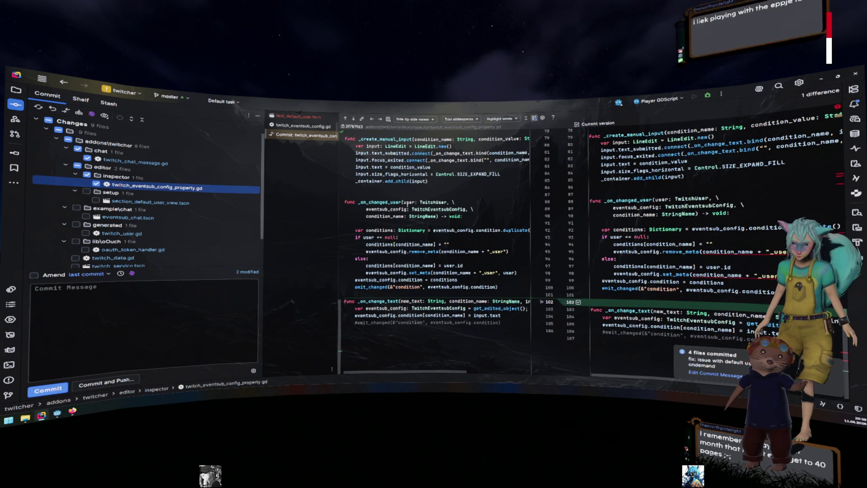
{"action": "scroll", "coordinate": [460, 221], "scroll_direction": "up", "scroll_amount": 10}
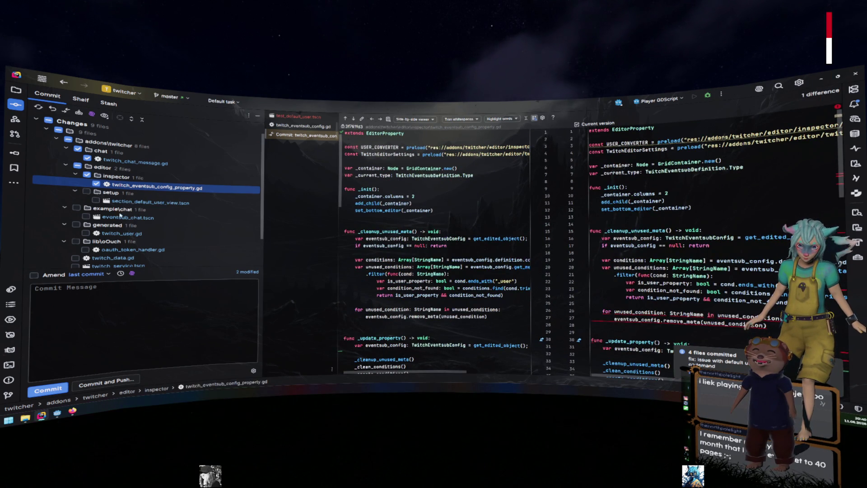
- Review and check twitch_user.gd and twitch_data.gd, then focus the Commit Message box
{"action": "left_click", "coordinate": [110, 233]}
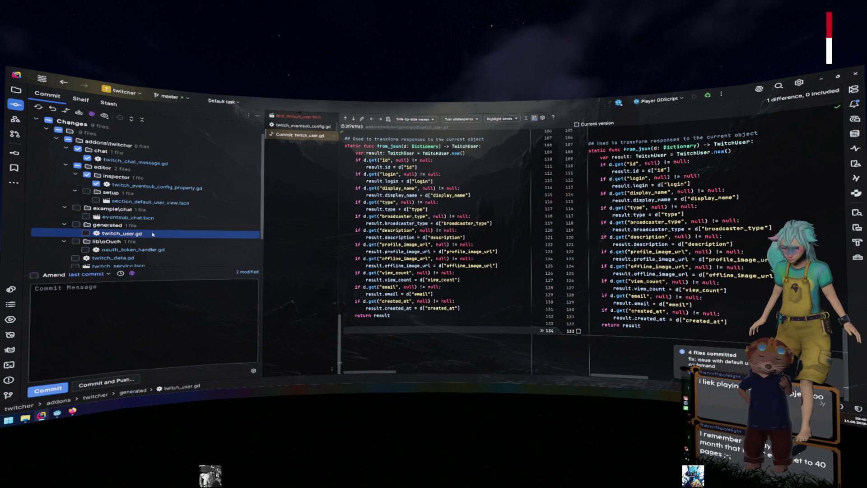
{"action": "left_click", "coordinate": [85, 233]}
{"action": "left_click", "coordinate": [113, 257]}
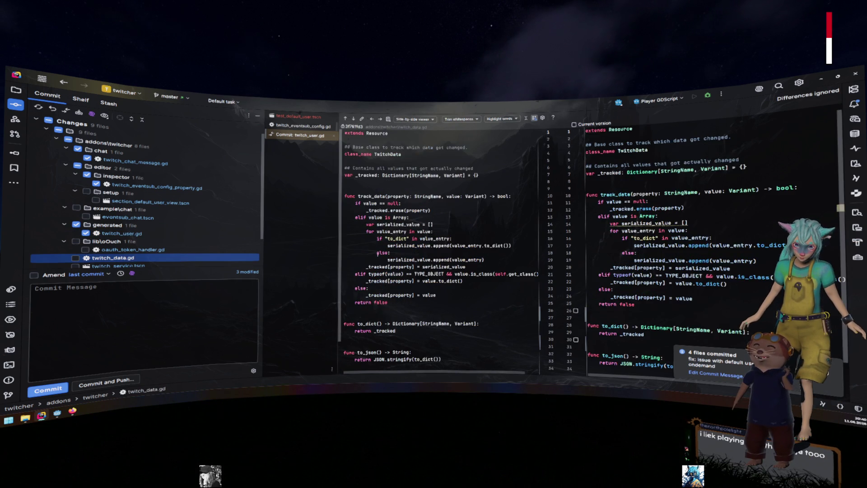
{"action": "left_click", "coordinate": [76, 258]}
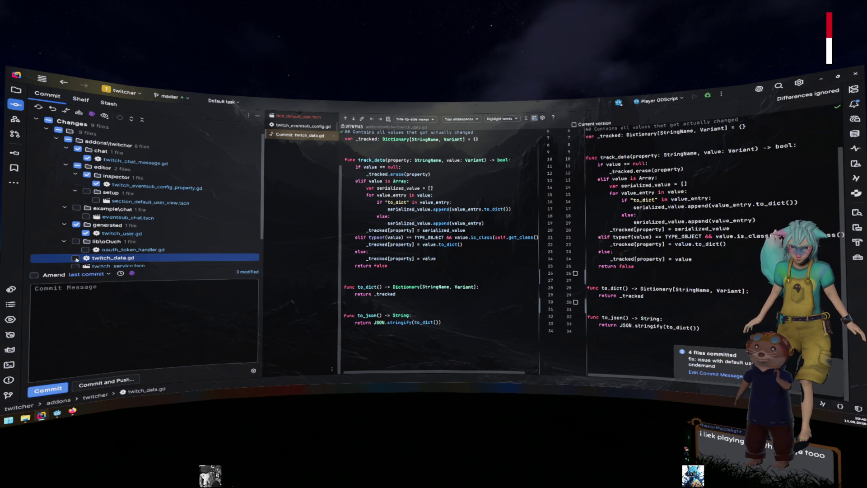
{"action": "left_click", "coordinate": [160, 301]}
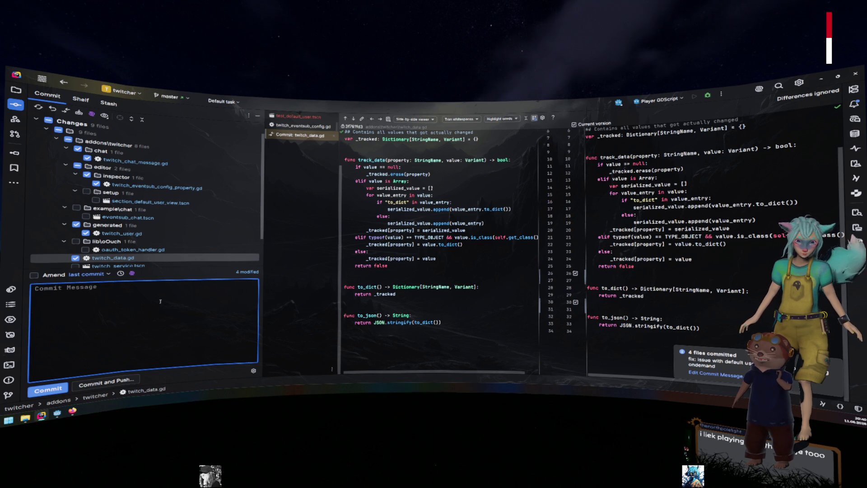
- Commit the four checked files under the message 'fix: removing whitespaces'
{"action": "type", "text": "fix"}
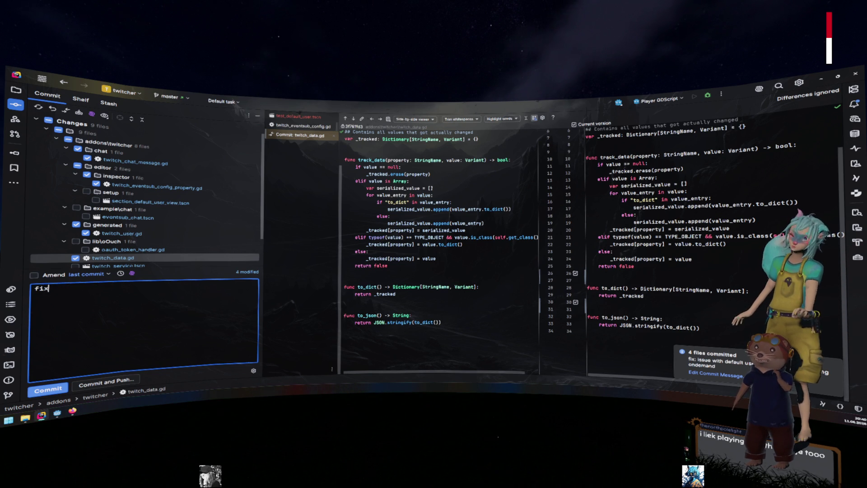
{"action": "type", "text": ":"}
{"action": "type", "text": " remo"}
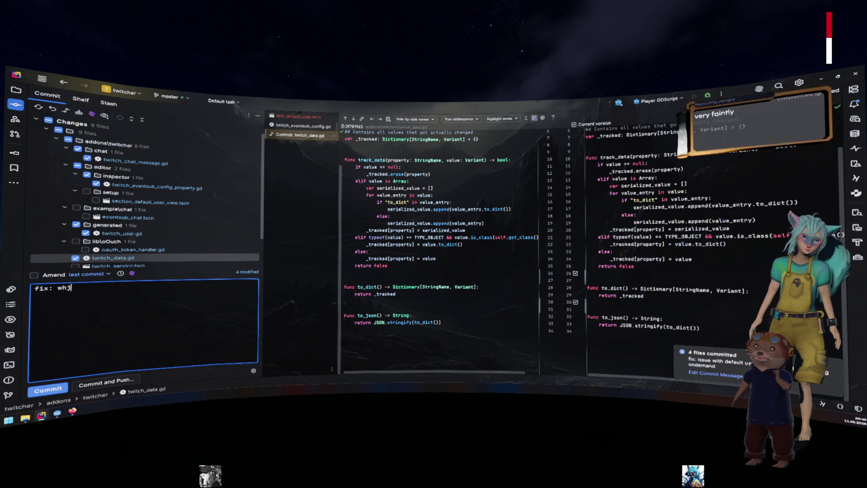
{"action": "type", "text": "ving whitespac"}
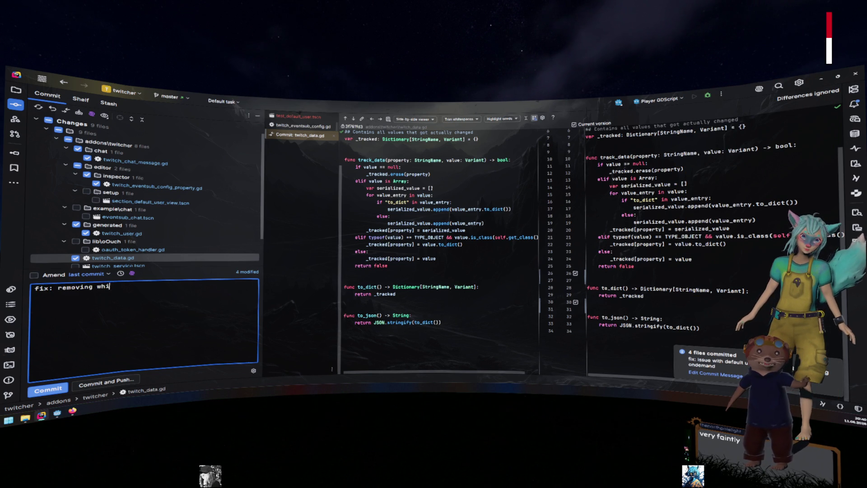
{"action": "type", "text": "es"}
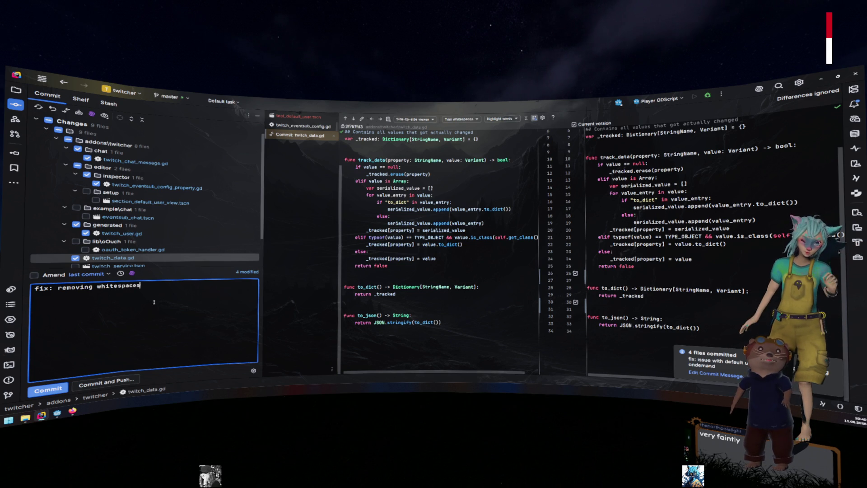
{"action": "key", "text": "ctrl+Return"}
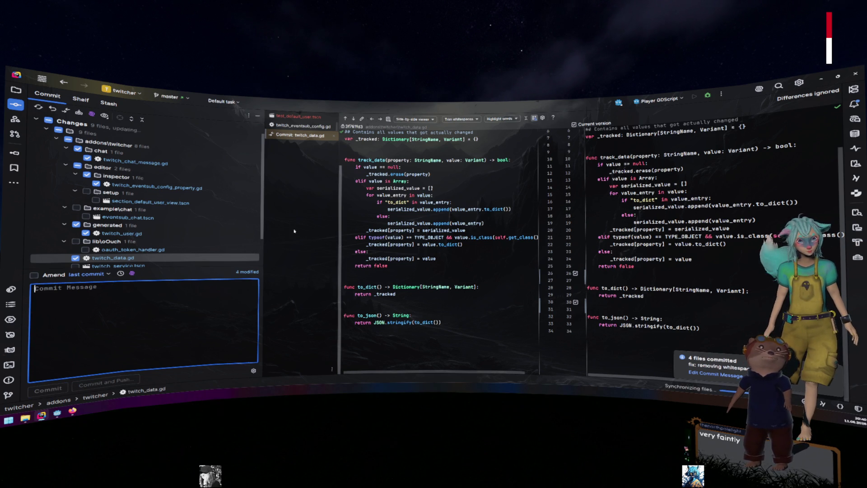
- Leave twitch_service.tscn out and include only oauth_token_handler.gd in the commit
{"action": "left_click", "coordinate": [128, 193]}
{"action": "key", "text": "space"}
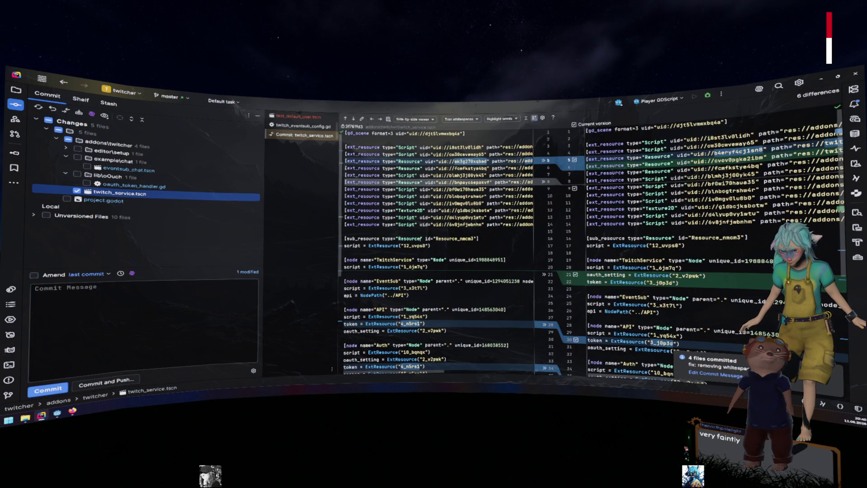
{"action": "key", "text": "space"}
{"action": "key", "text": "Up"}
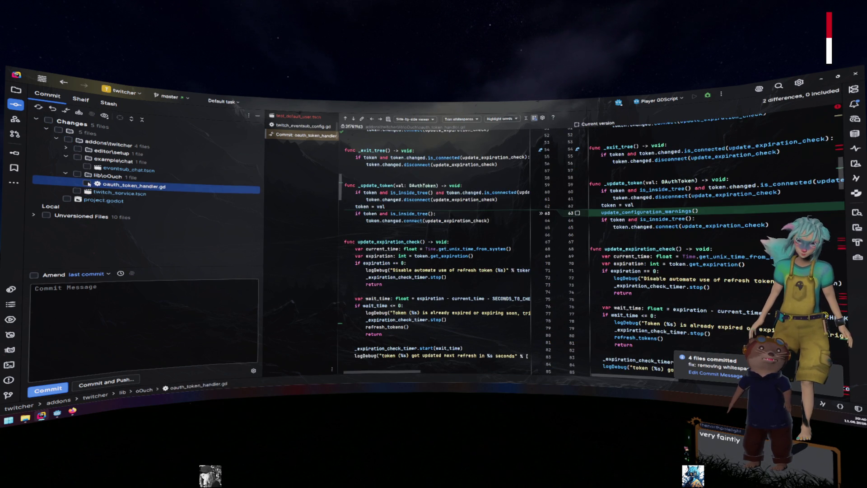
{"action": "left_click", "coordinate": [88, 184]}
- Commit it with the message 'fix: issue with token loading ends recursion cause of no refresh token'
{"action": "key", "text": "Tab"}
{"action": "type", "text": "fix"}
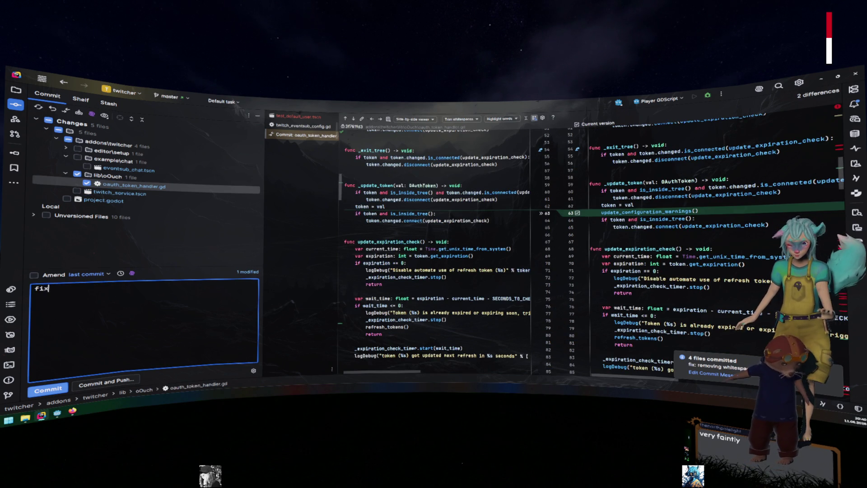
{"action": "type", "text": ": issue with "}
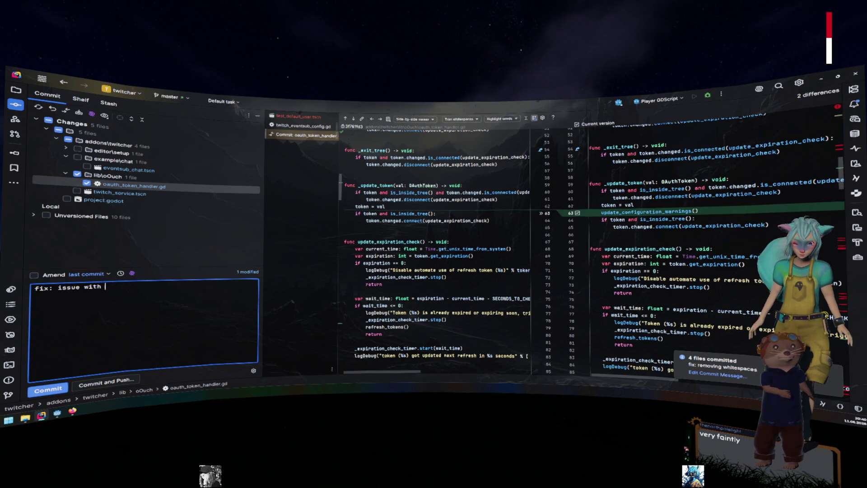
{"action": "type", "text": "token "}
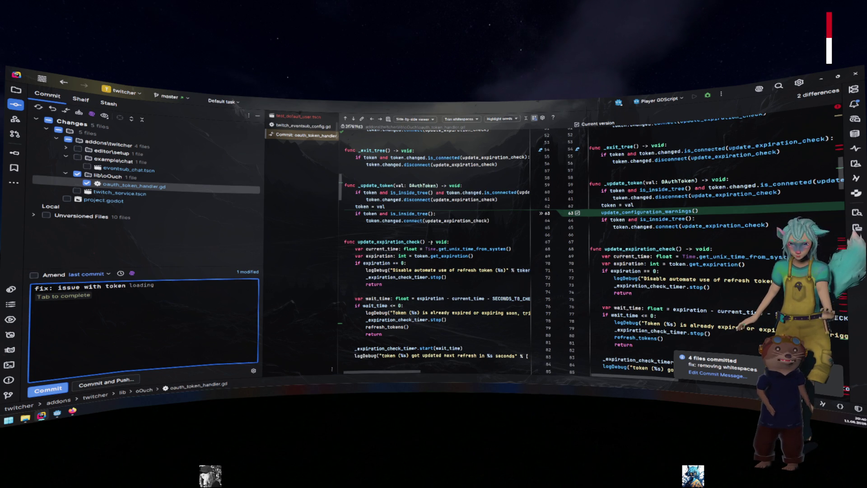
{"action": "type", "text": "loadi"}
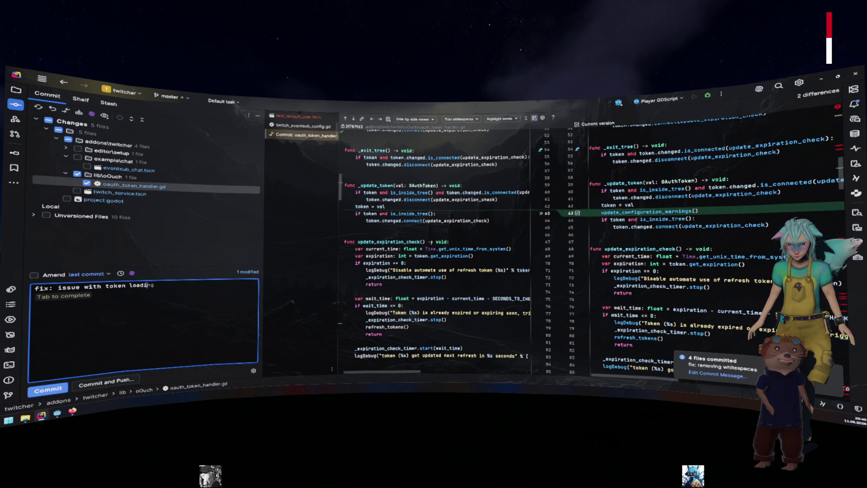
{"action": "type", "text": "ng ends recursiv"}
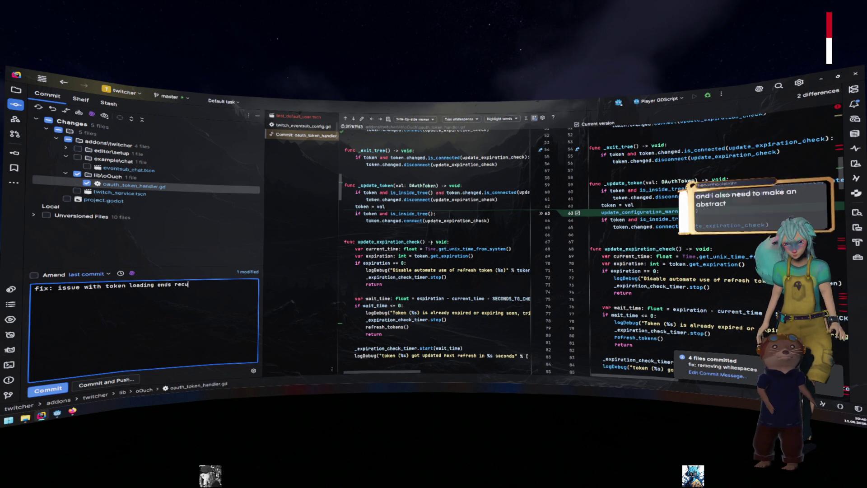
{"action": "key", "text": "BackSpace"}
{"action": "key", "text": "BackSpace"}
{"action": "key", "text": "BackSpace"}
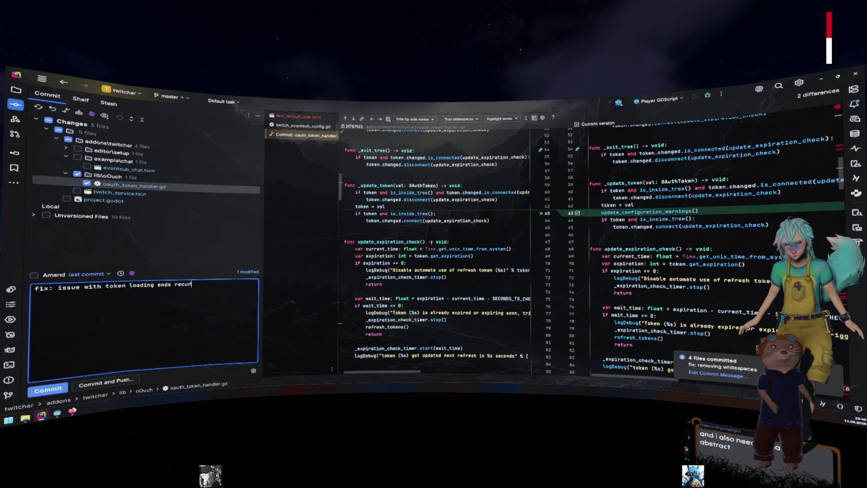
{"action": "type", "text": "sion"}
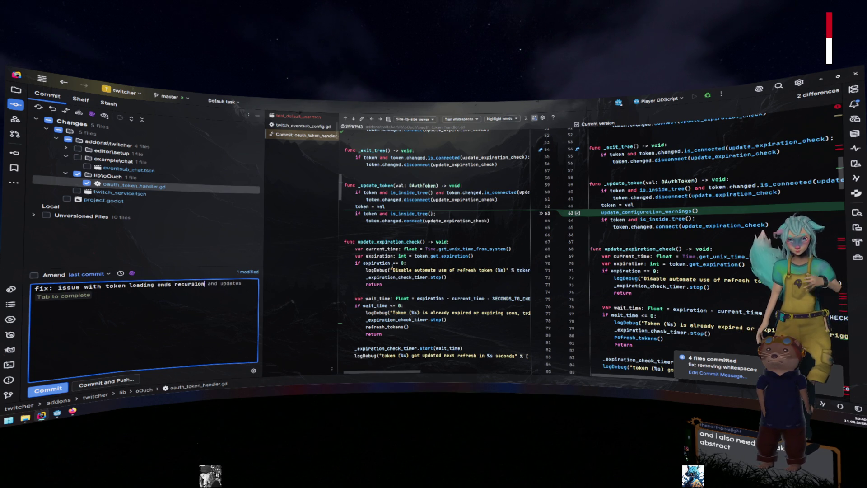
{"action": "type", "text": " cause "}
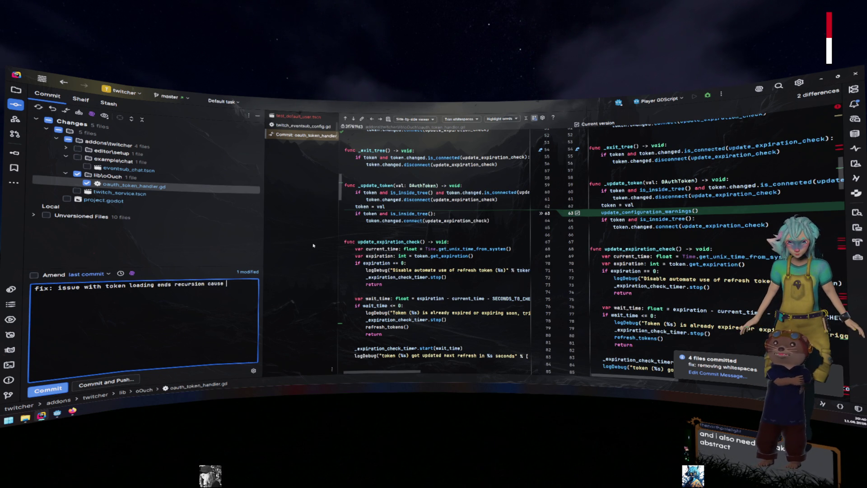
{"action": "type", "text": "of no refresh token"}
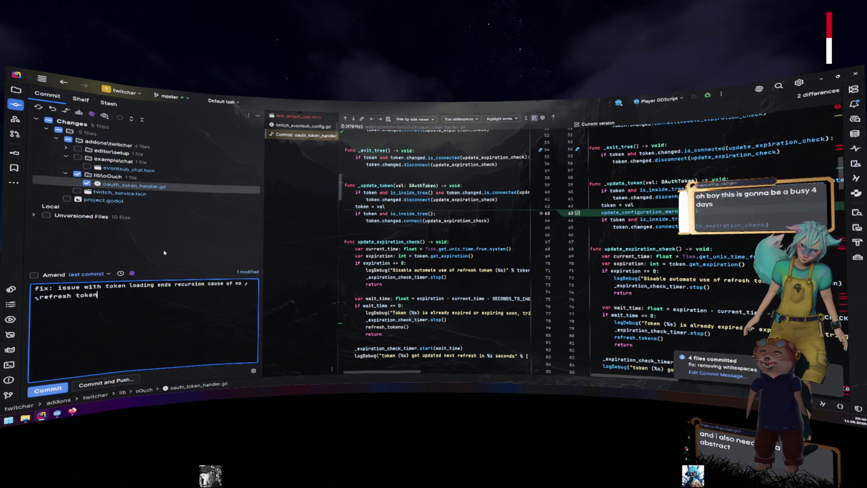
{"action": "left_click", "coordinate": [48, 388]}
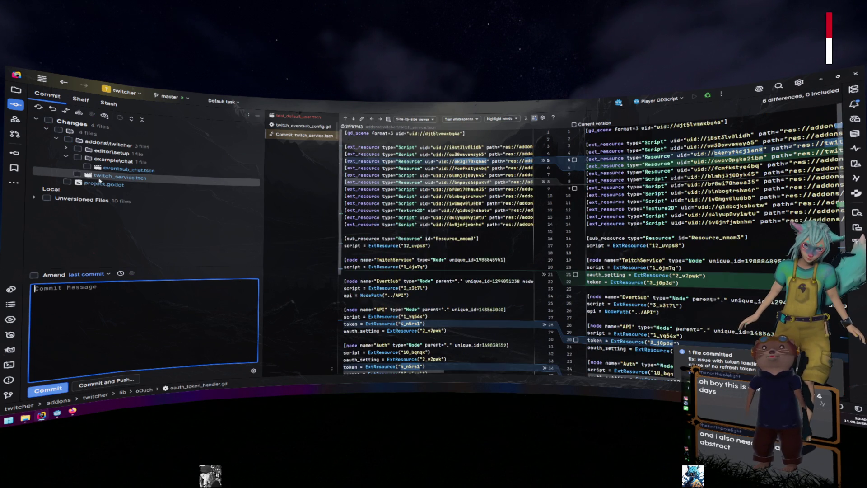
- Review the eventsub_chat.tscn and section_default_user_view.tscn diffs under editor\setup
{"action": "left_click", "coordinate": [67, 147]}
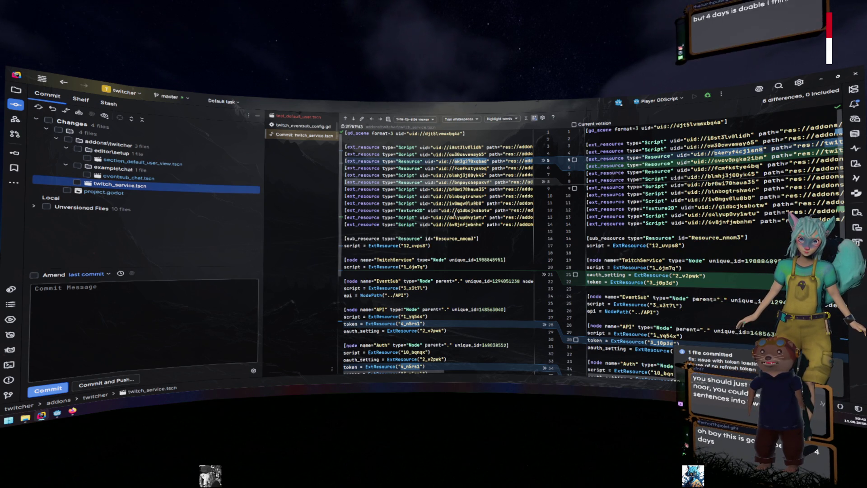
{"action": "left_click", "coordinate": [152, 177]}
{"action": "scroll", "coordinate": [454, 195], "scroll_direction": "down", "scroll_amount": 10}
{"action": "scroll", "coordinate": [455, 195], "scroll_direction": "down", "scroll_amount": 15}
{"action": "left_click", "coordinate": [176, 167]}
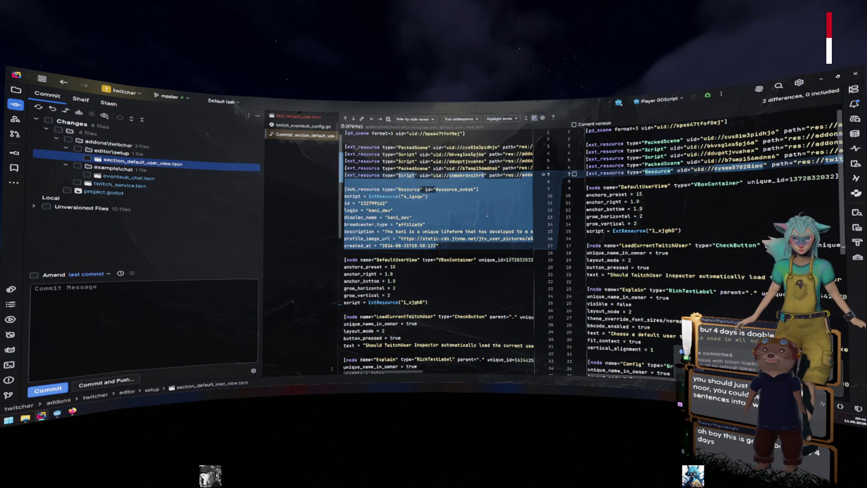
{"action": "scroll", "coordinate": [492, 217], "scroll_direction": "down", "scroll_amount": 5}
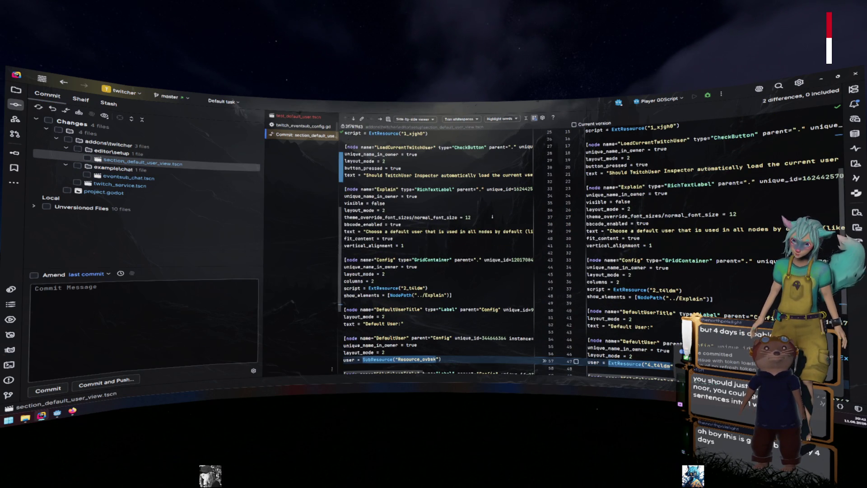
{"action": "scroll", "coordinate": [492, 217], "scroll_direction": "down", "scroll_amount": 5}
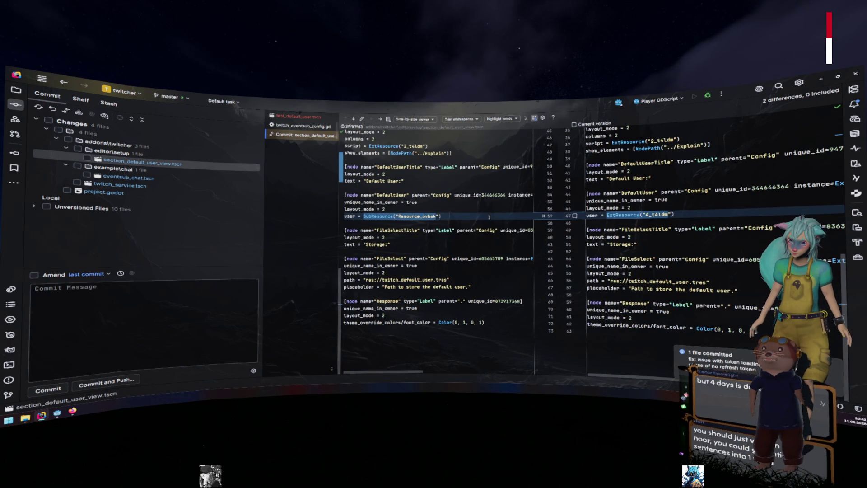
- Attempt an empty commit, then bring up the push dialog for the local commits
{"action": "left_click", "coordinate": [176, 276]}
{"action": "key", "text": "ctrl+Return"}
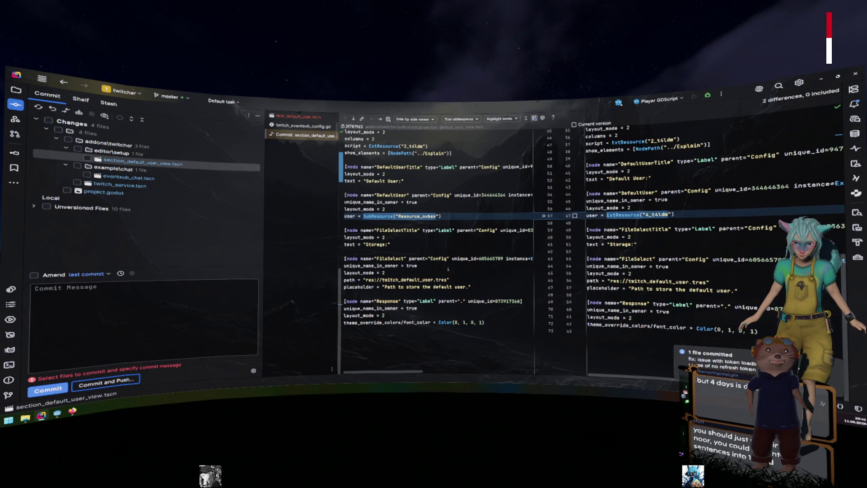
{"action": "key", "text": "ctrl+shift+k"}
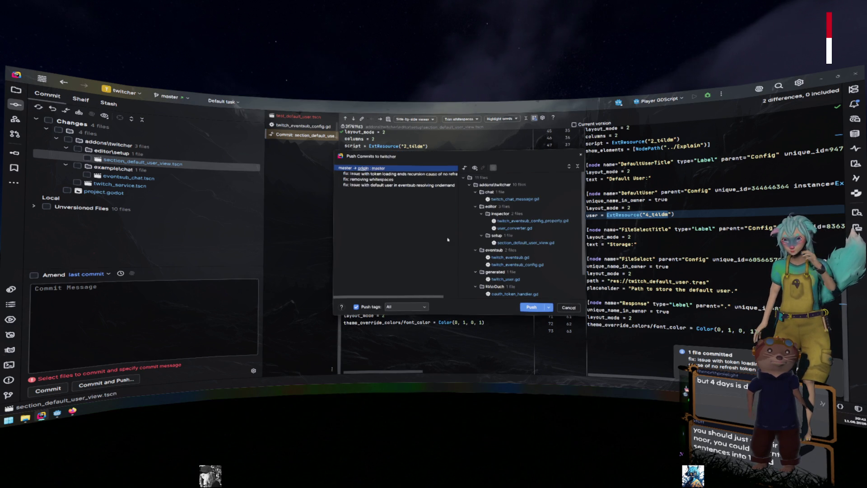
- Push the three commits to origin, then check the four remaining files and start a rollback
{"action": "left_click", "coordinate": [530, 307]}
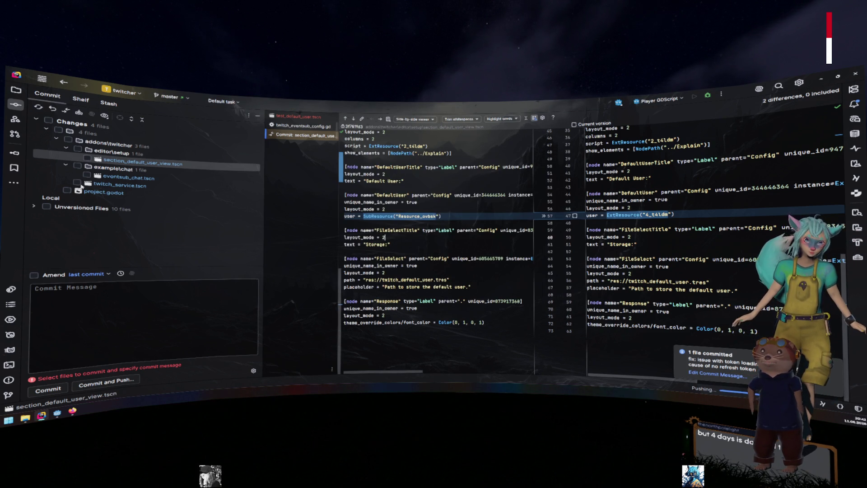
{"action": "left_click", "coordinate": [77, 182]}
{"action": "left_click", "coordinate": [67, 190]}
{"action": "left_click", "coordinate": [87, 175]}
{"action": "left_click", "coordinate": [87, 158]}
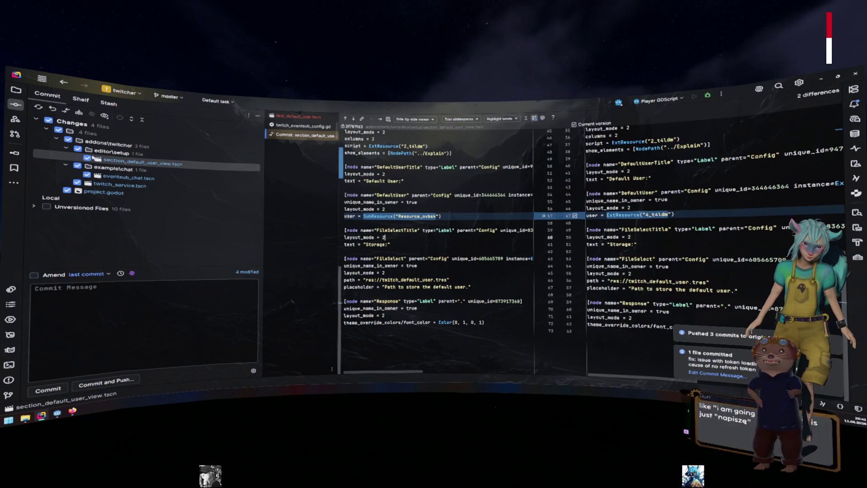
{"action": "left_click", "coordinate": [52, 108]}
- Roll back example\chat, eventsub_chat.tscn, twitch_service.tscn and the last modified file
{"action": "left_click", "coordinate": [403, 220]}
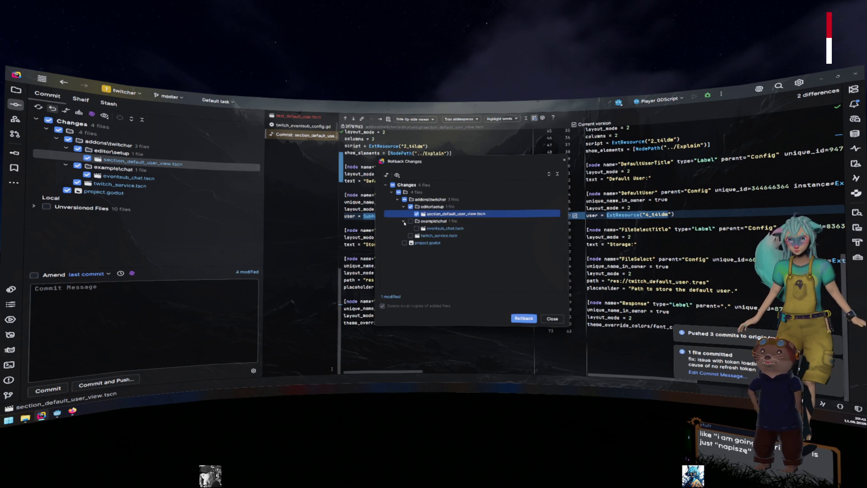
{"action": "left_click", "coordinate": [417, 221]}
{"action": "left_click", "coordinate": [410, 220]}
{"action": "left_click", "coordinate": [411, 235]}
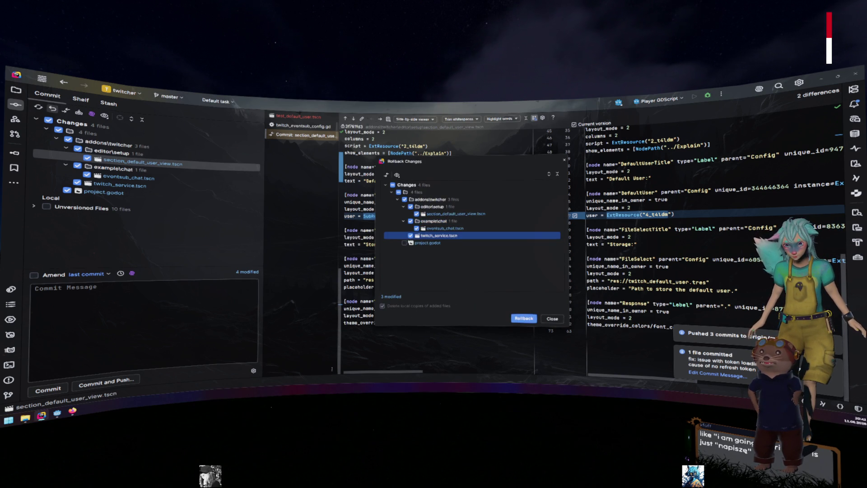
{"action": "left_click", "coordinate": [404, 243]}
{"action": "left_click", "coordinate": [523, 318]}
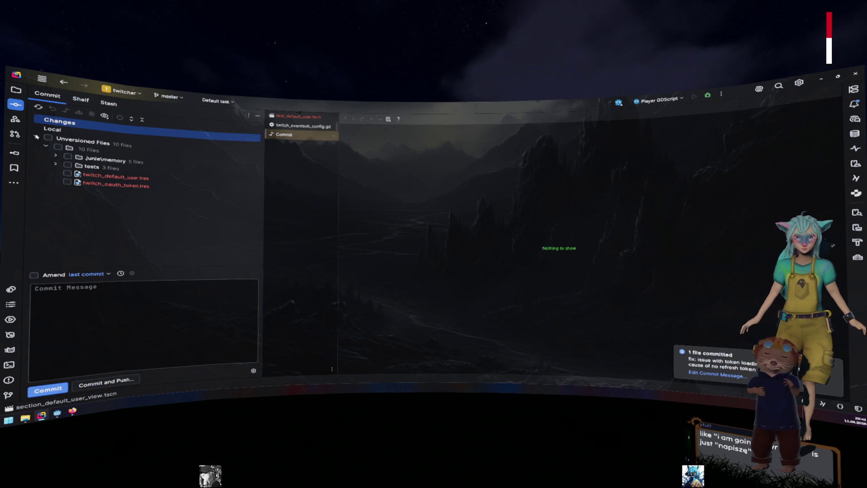
- Delete the unversioned tests folder and its files
{"action": "left_click", "coordinate": [55, 163]}
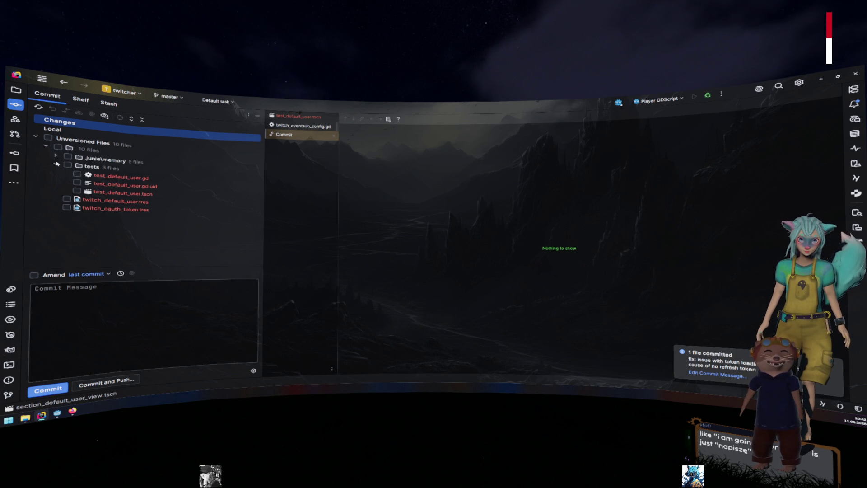
{"action": "left_click", "coordinate": [69, 166]}
{"action": "key", "text": "Delete"}
{"action": "key", "text": "Return"}
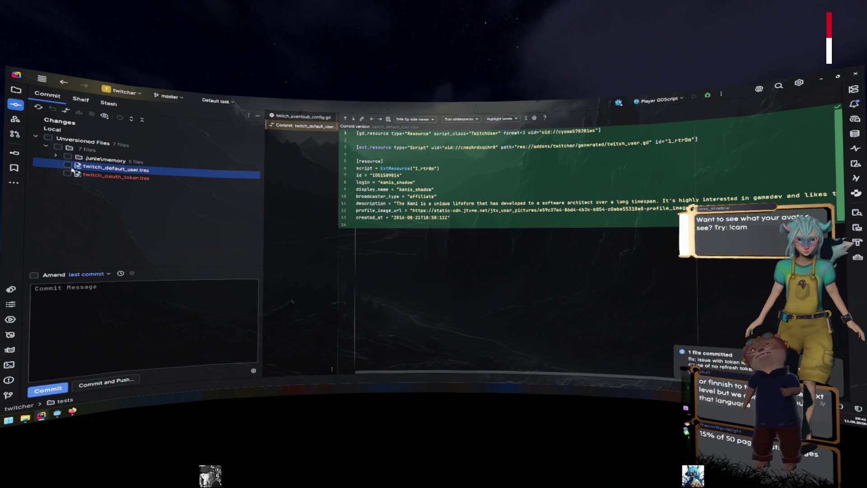
- Delete twitch_default_user.tres and twitch_oauth_token.tres
{"action": "left_click", "coordinate": [68, 165]}
{"action": "left_click", "coordinate": [68, 174]}
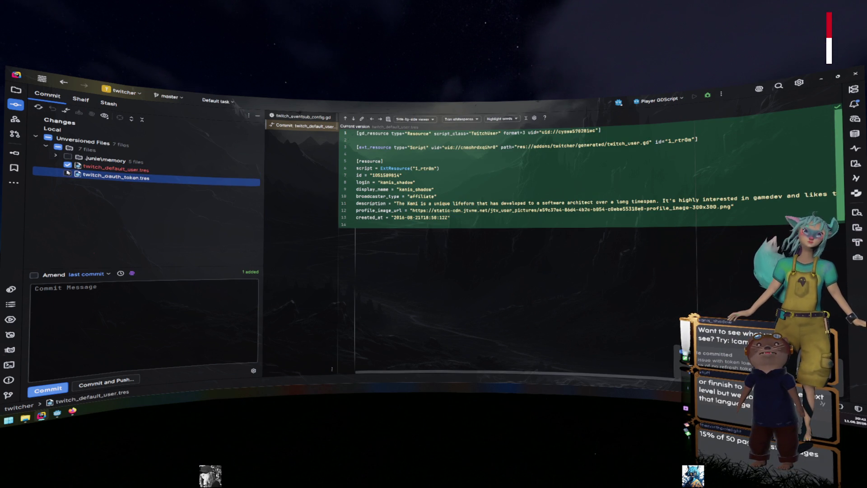
{"action": "left_click", "coordinate": [68, 173]}
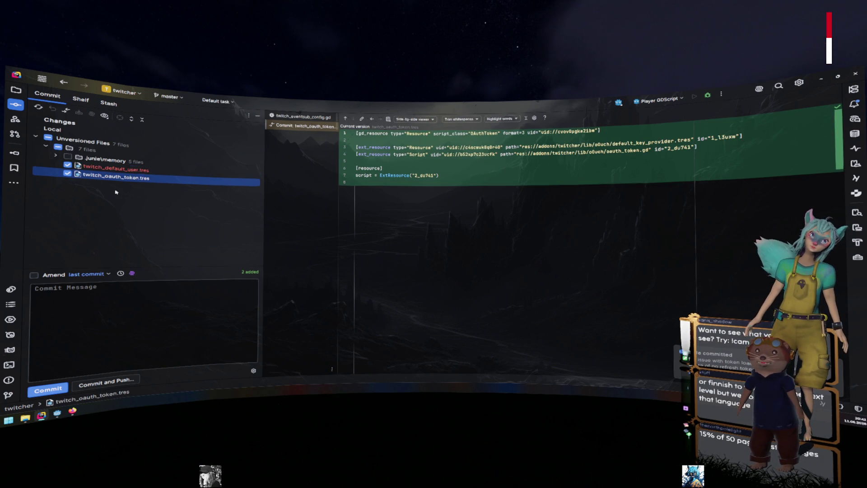
{"action": "key", "text": "Delete"}
{"action": "key", "text": "Return"}
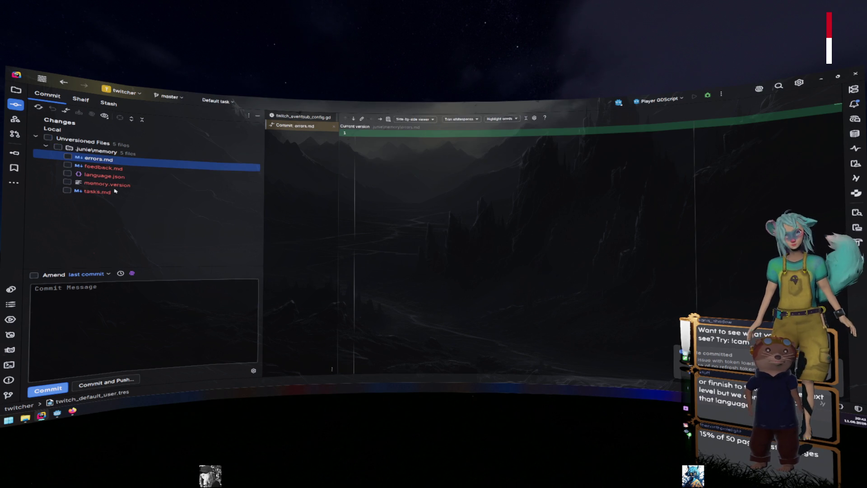
- Preview the junie memory notes, then delete the whole junie\memory folder
{"action": "left_click", "coordinate": [95, 167]}
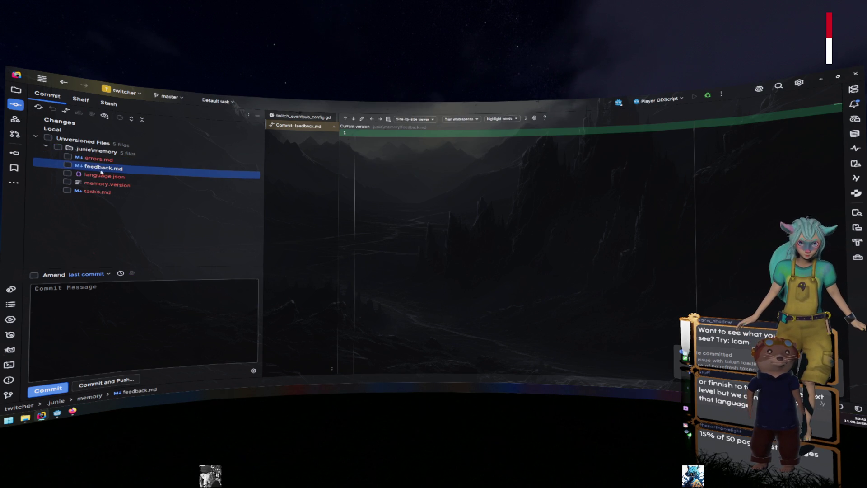
{"action": "left_click", "coordinate": [109, 185]}
{"action": "left_click", "coordinate": [110, 190]}
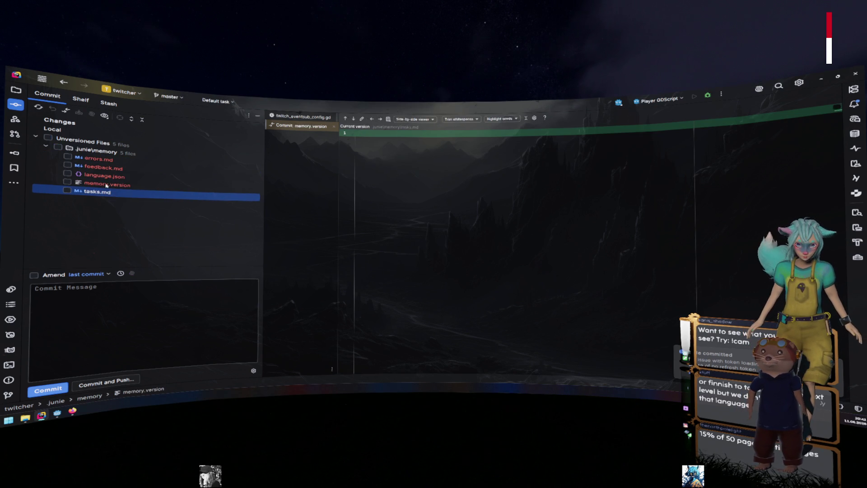
{"action": "left_click", "coordinate": [102, 152]}
{"action": "key", "text": "Delete"}
{"action": "key", "text": "Return"}
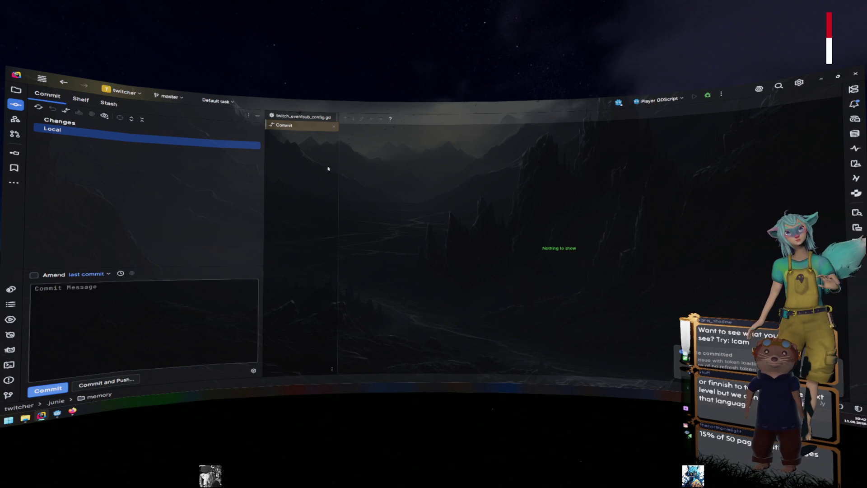
{"action": "left_click", "coordinate": [168, 96]}
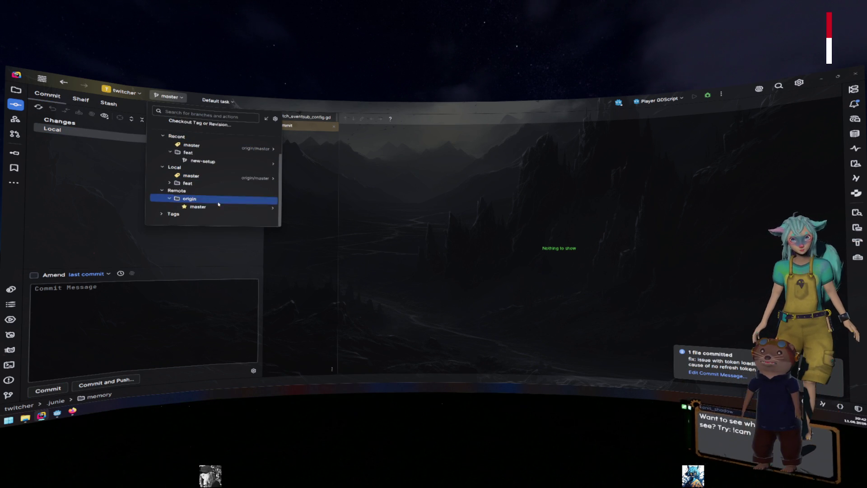
{"action": "key", "text": "Escape"}
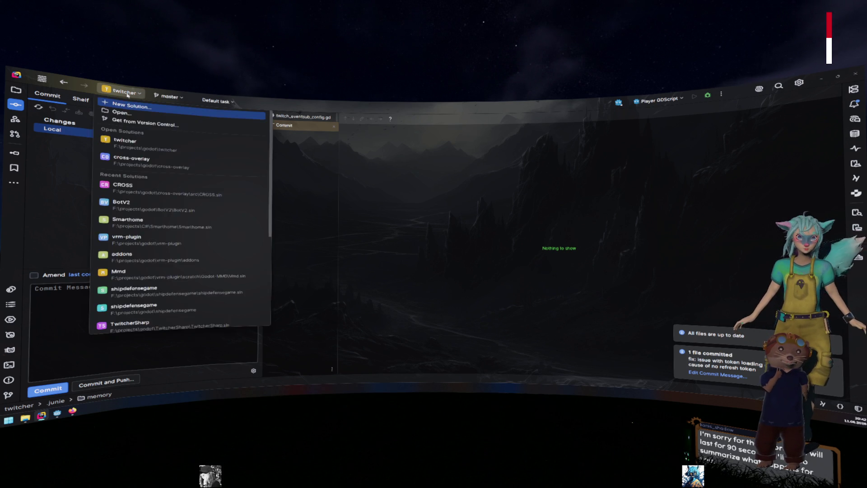
{"action": "left_click", "coordinate": [168, 96]}
{"action": "scroll", "coordinate": [202, 208], "scroll_direction": "down", "scroll_amount": 2}
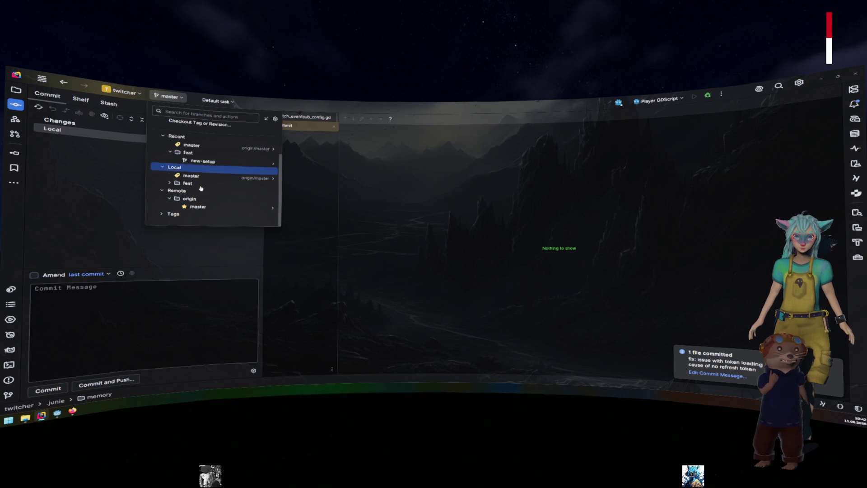
{"action": "left_click", "coordinate": [206, 185]}
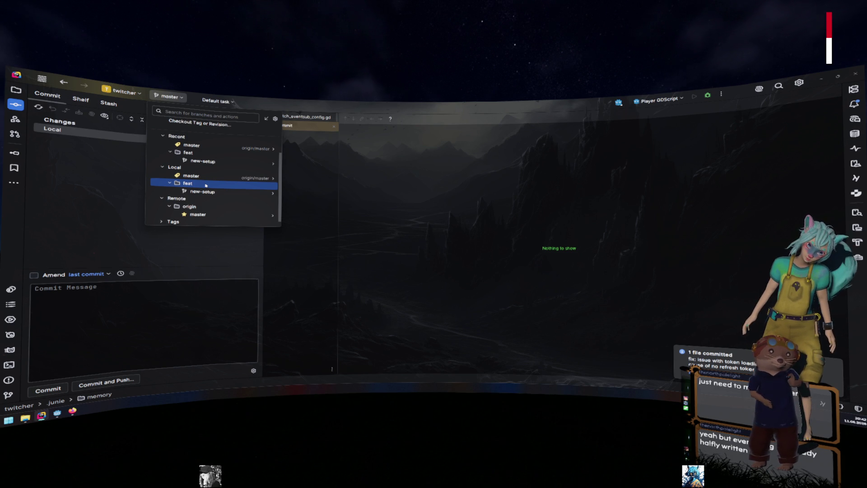
{"action": "key", "text": "Escape"}
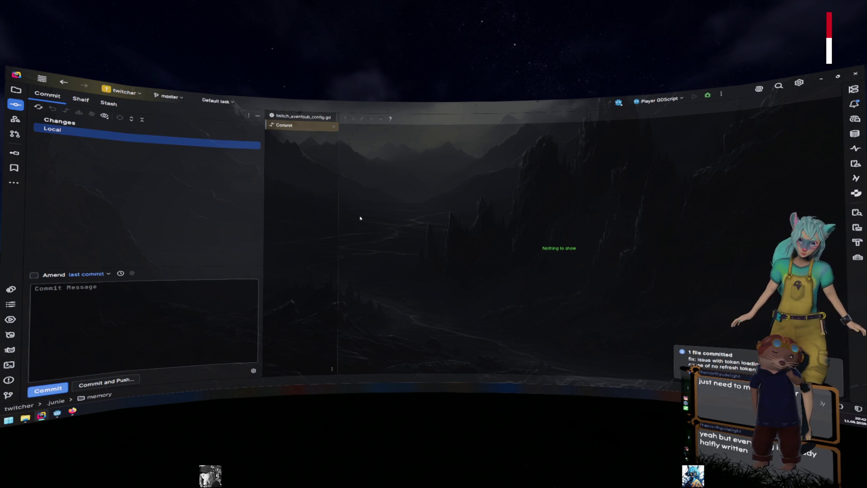
{"action": "key", "text": "alt+Tab"}
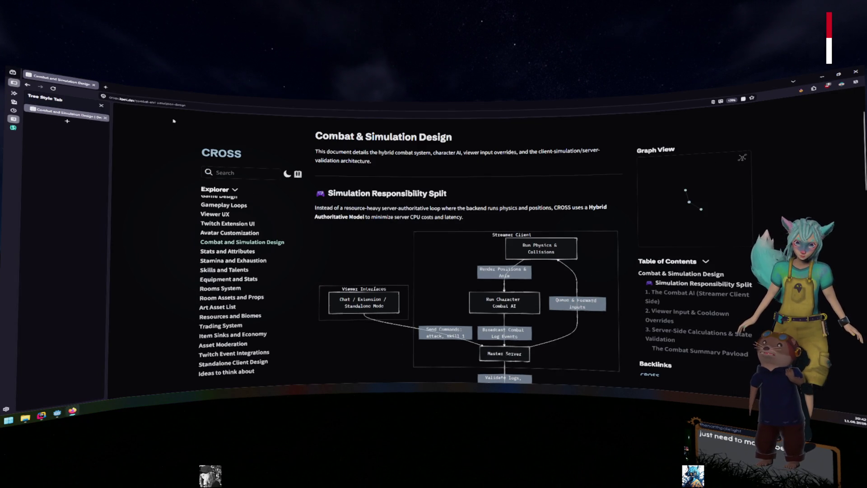
{"action": "key", "text": "alt+Tab"}
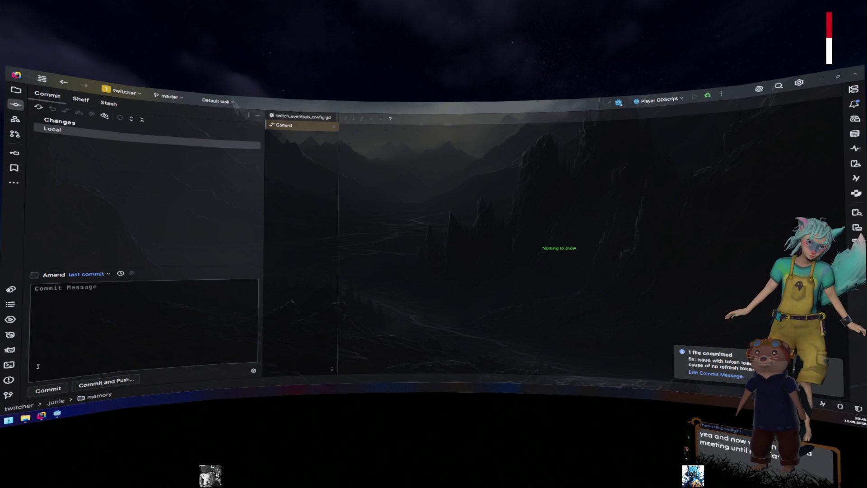
{"action": "key", "text": "alt+F12"}
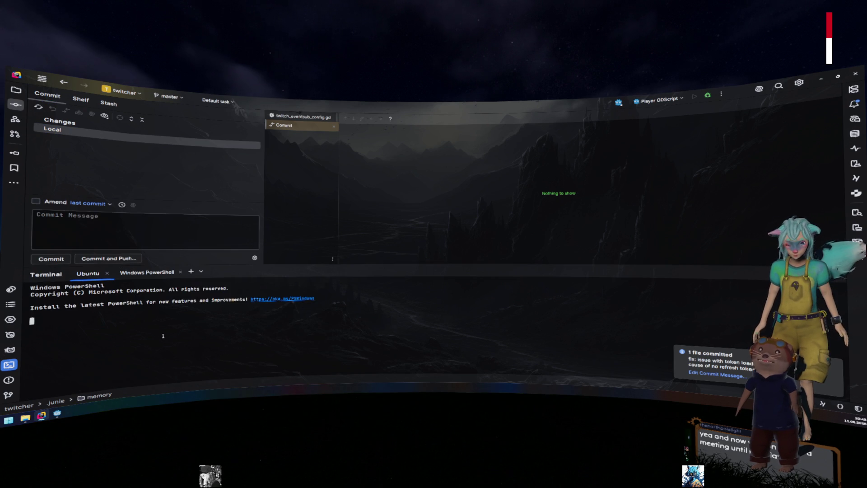
{"action": "type", "text": "gh"}
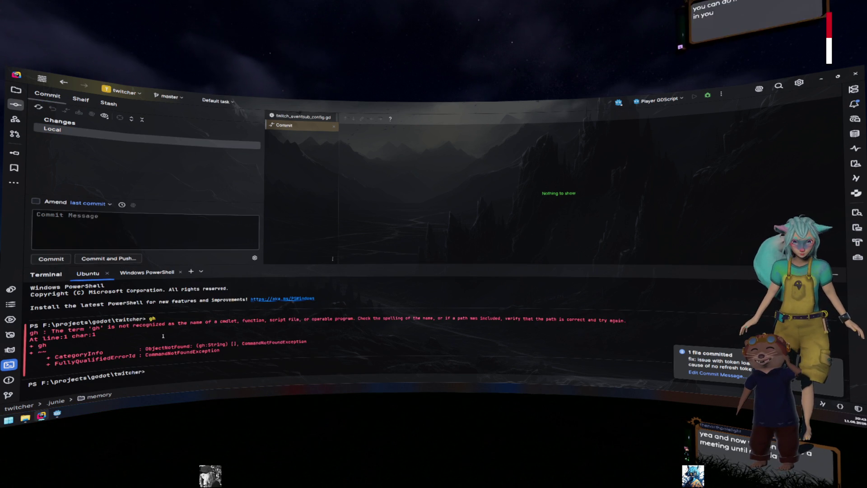
{"action": "left_click", "coordinate": [9, 364]}
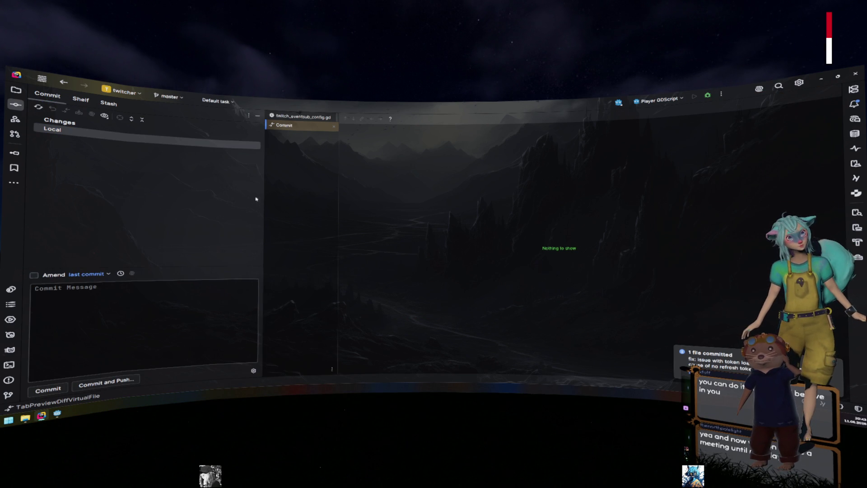
{"action": "left_click", "coordinate": [168, 97]}
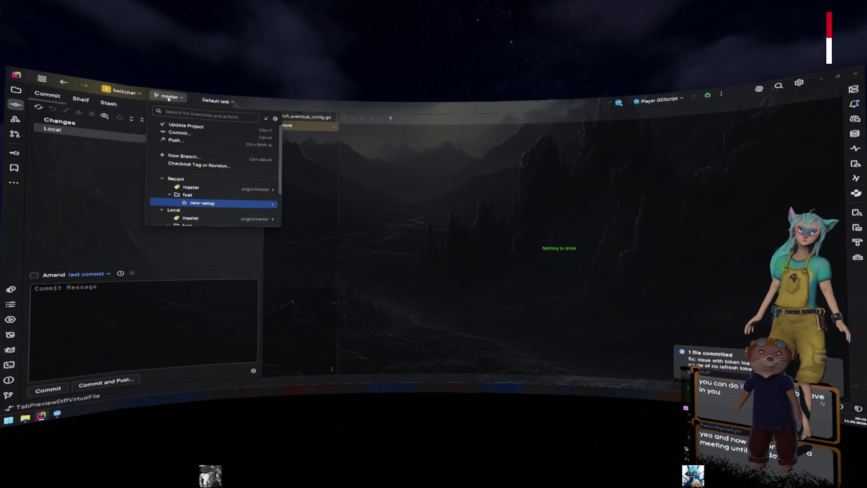
{"action": "scroll", "coordinate": [211, 155], "scroll_direction": "down", "scroll_amount": 3}
{"action": "scroll", "coordinate": [213, 157], "scroll_direction": "up", "scroll_amount": 3}
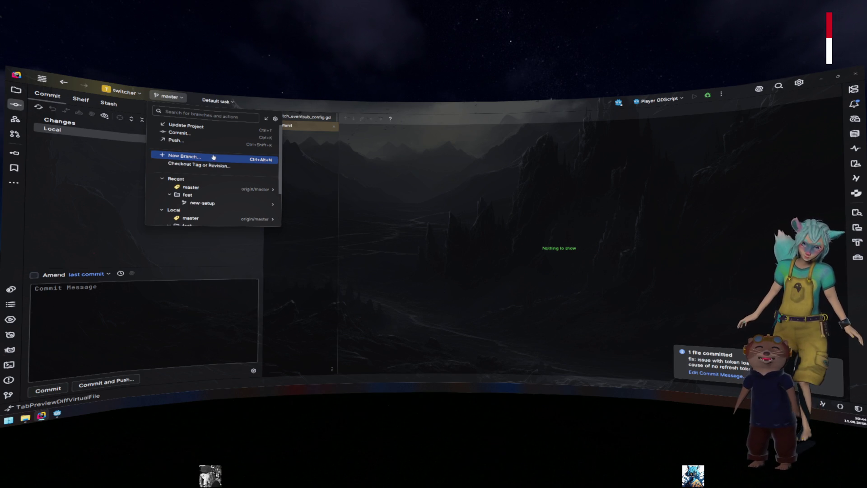
{"action": "left_click", "coordinate": [275, 119]}
{"action": "left_click", "coordinate": [275, 118]}
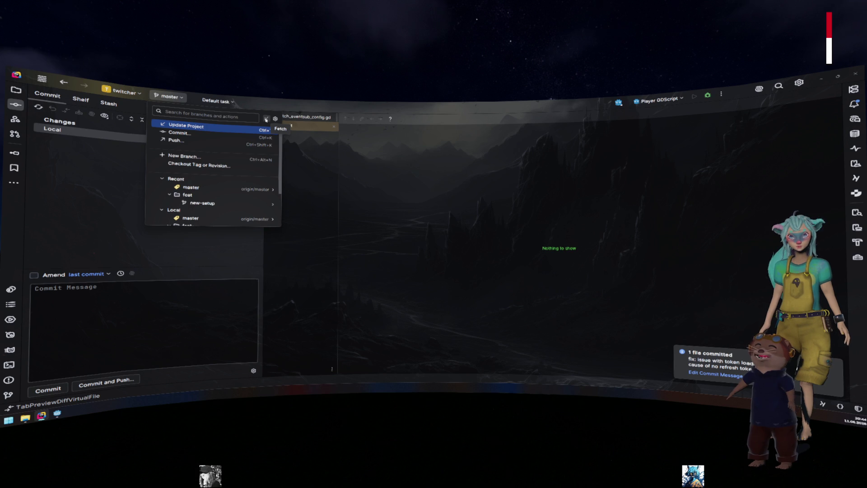
{"action": "scroll", "coordinate": [229, 147], "scroll_direction": "down", "scroll_amount": 3}
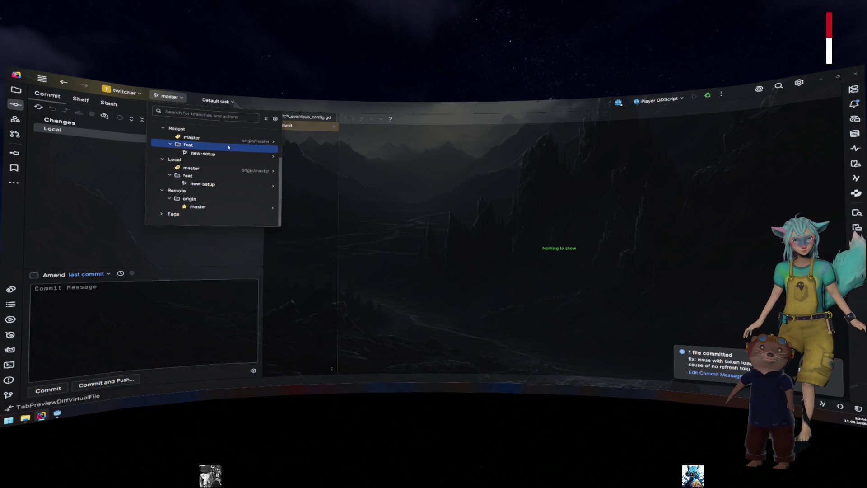
{"action": "left_click", "coordinate": [213, 213]}
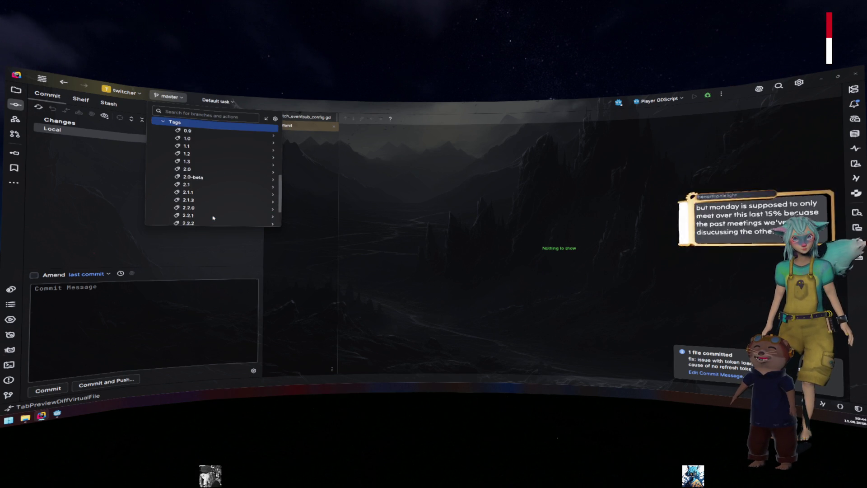
{"action": "left_click", "coordinate": [210, 134]}
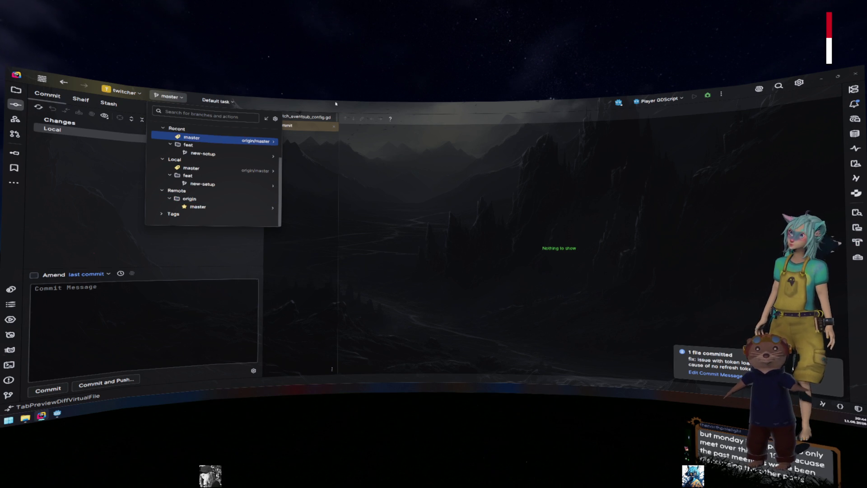
{"action": "key", "text": "Escape"}
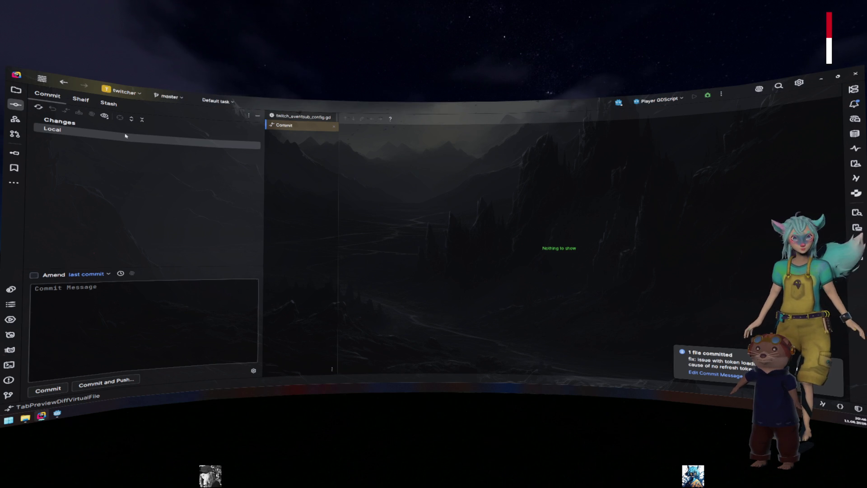
{"action": "left_click", "coordinate": [130, 96]}
{"action": "left_click", "coordinate": [131, 96]}
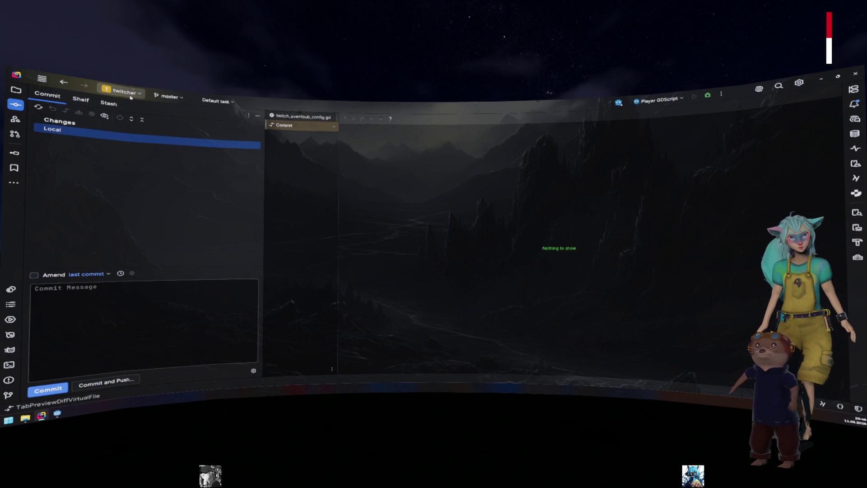
{"action": "left_click", "coordinate": [168, 97]}
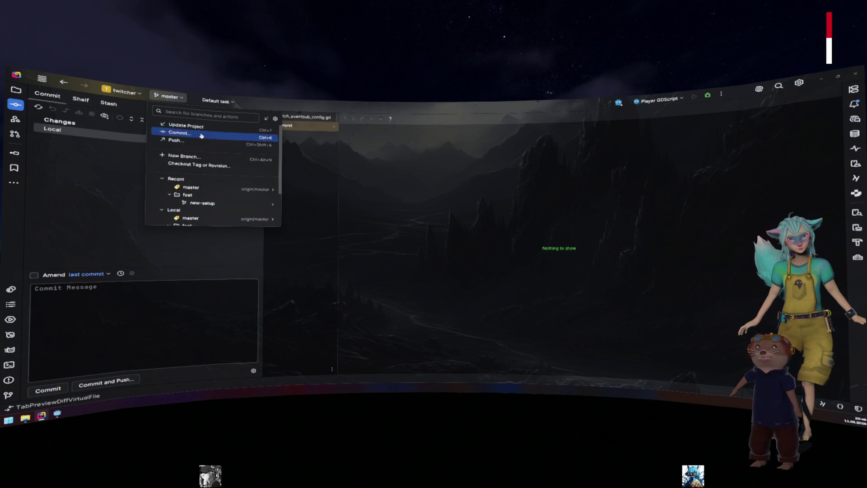
{"action": "scroll", "coordinate": [205, 125], "scroll_direction": "down", "scroll_amount": 3}
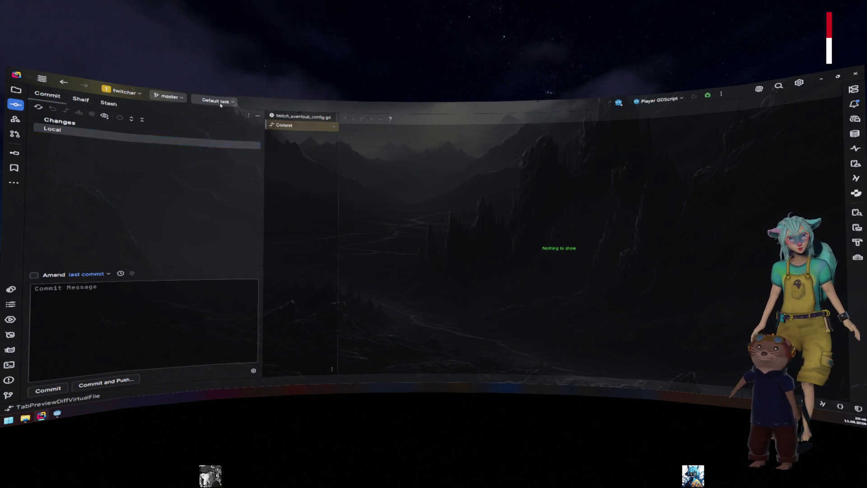
{"action": "left_click", "coordinate": [144, 94]}
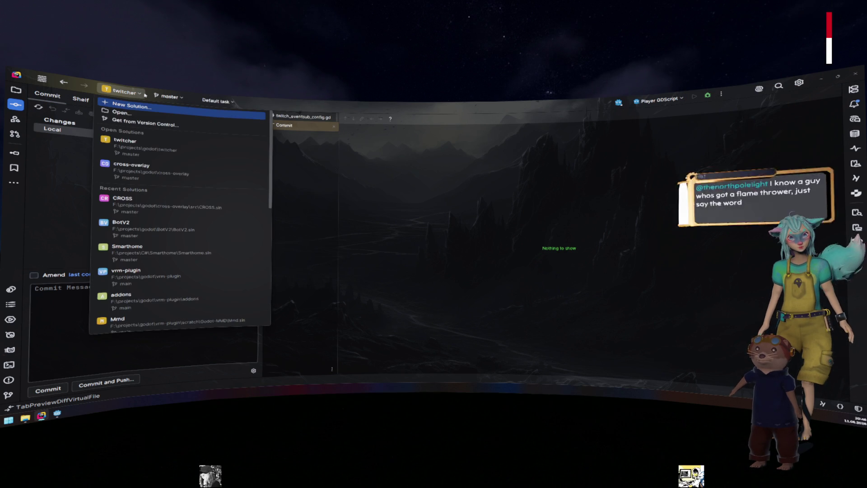
{"action": "left_click", "coordinate": [180, 98]}
{"action": "left_click", "coordinate": [182, 98]}
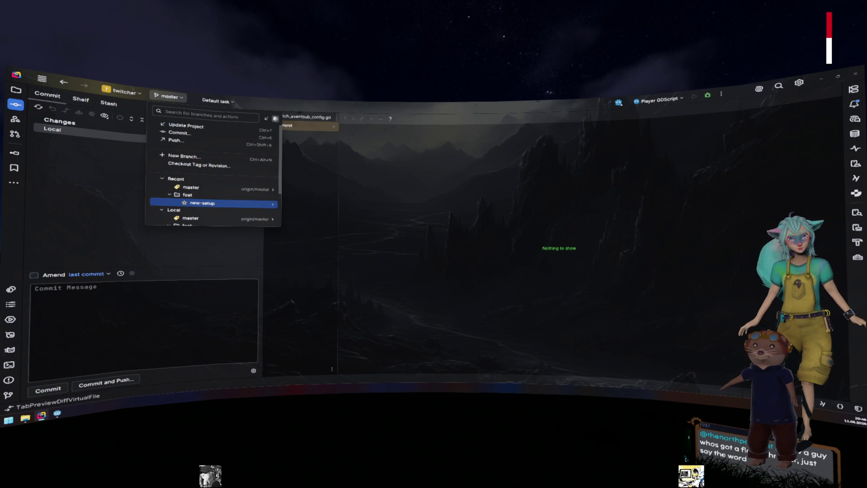
{"action": "scroll", "coordinate": [233, 150], "scroll_direction": "down", "scroll_amount": 3}
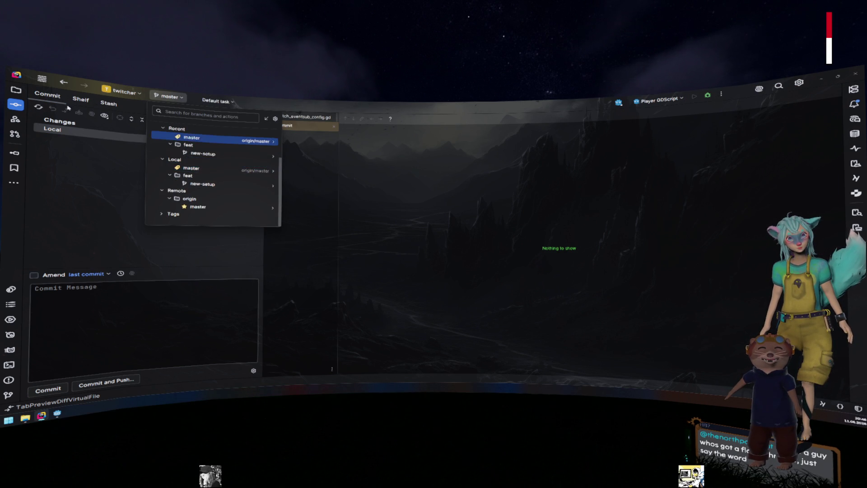
{"action": "left_click", "coordinate": [42, 79]}
{"action": "left_click", "coordinate": [198, 99]}
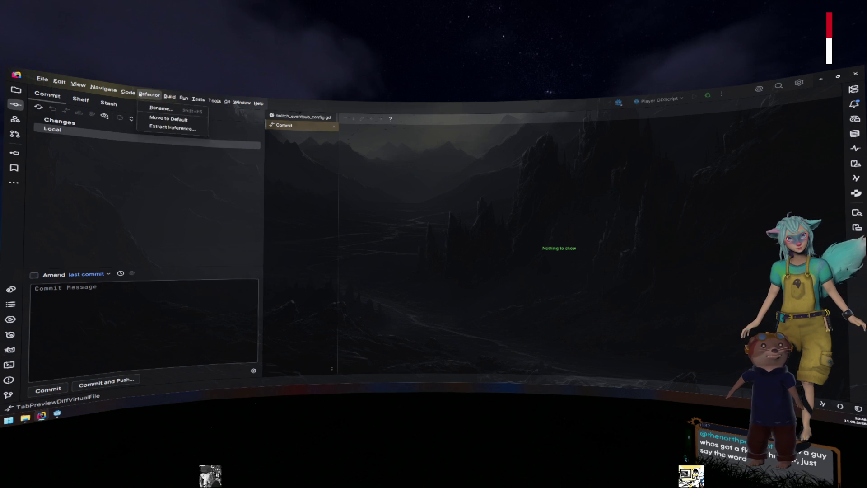
{"action": "mouse_move", "coordinate": [228, 101]}
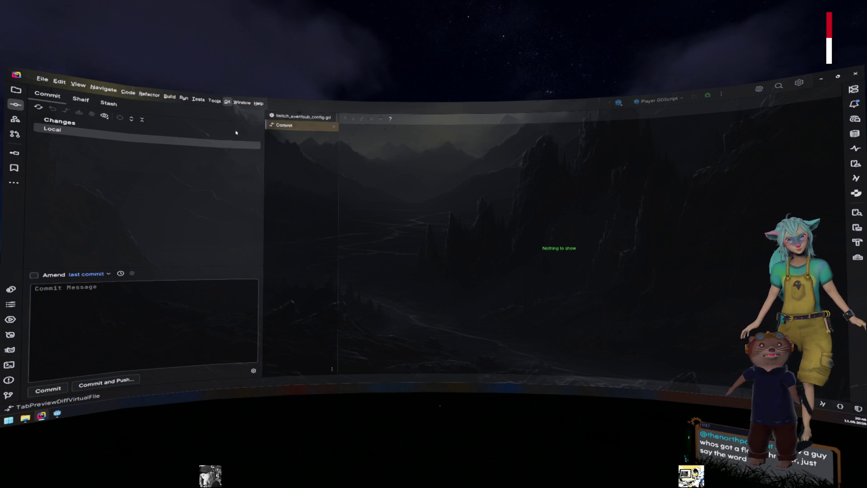
{"action": "left_click", "coordinate": [253, 267]}
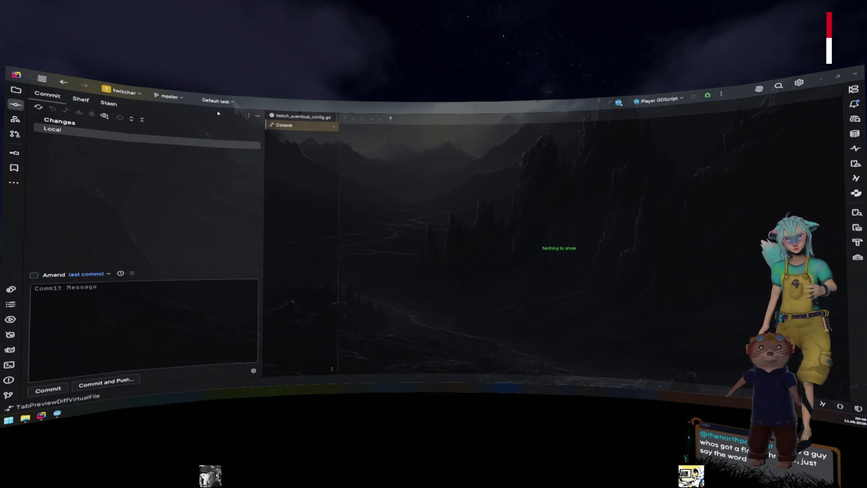
- Open GitHub pull requests, clear the author filter and select #127 'improved the authorization flow'
{"action": "left_click", "coordinate": [42, 79]}
{"action": "left_click", "coordinate": [229, 104]}
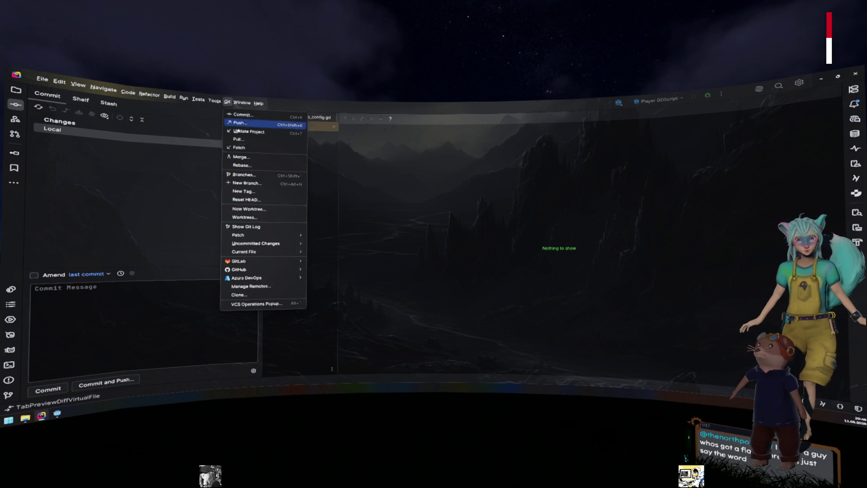
{"action": "mouse_move", "coordinate": [266, 273]}
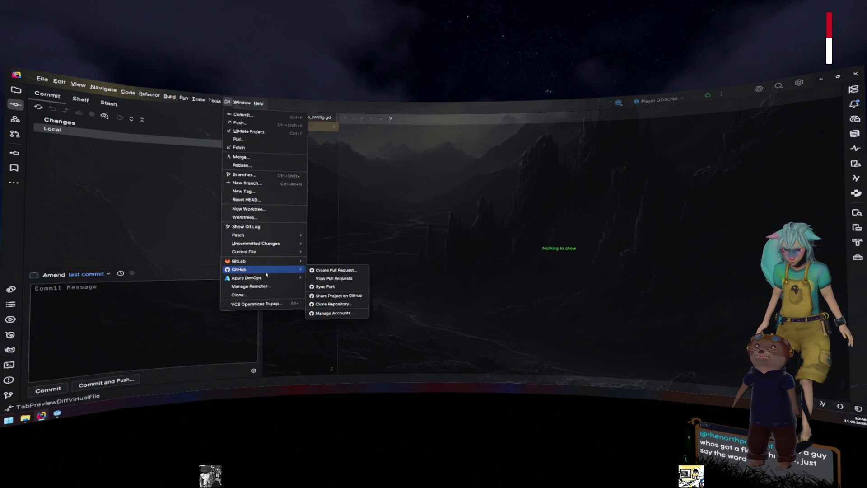
{"action": "left_click", "coordinate": [334, 278]}
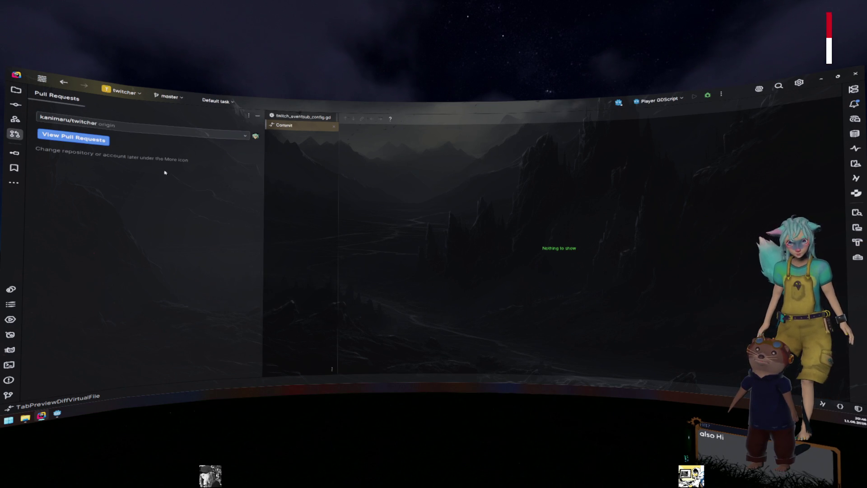
{"action": "left_click", "coordinate": [90, 140]}
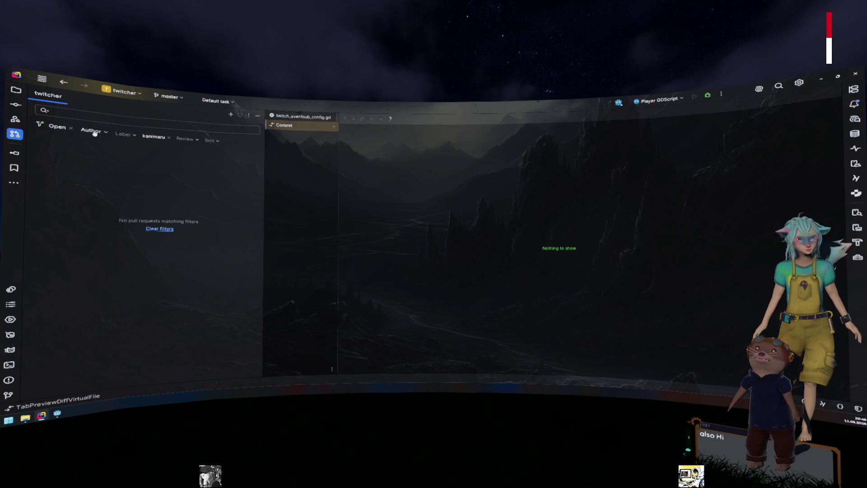
{"action": "left_click", "coordinate": [169, 138]}
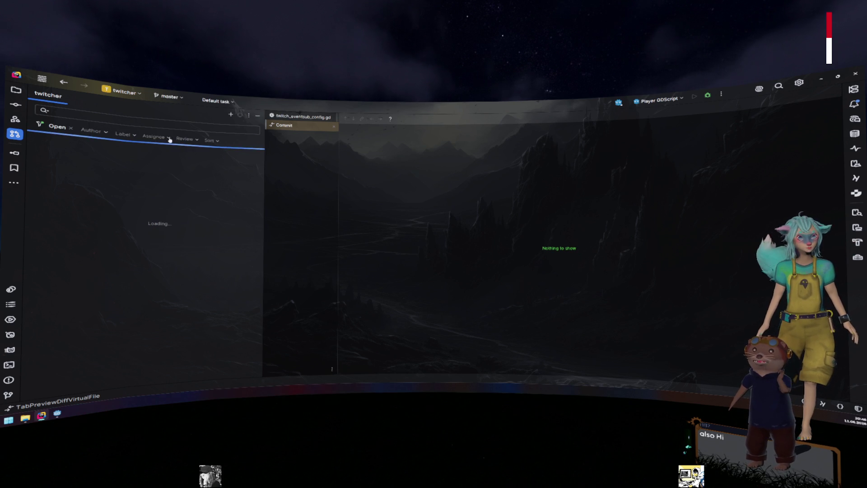
{"action": "left_click", "coordinate": [113, 153]}
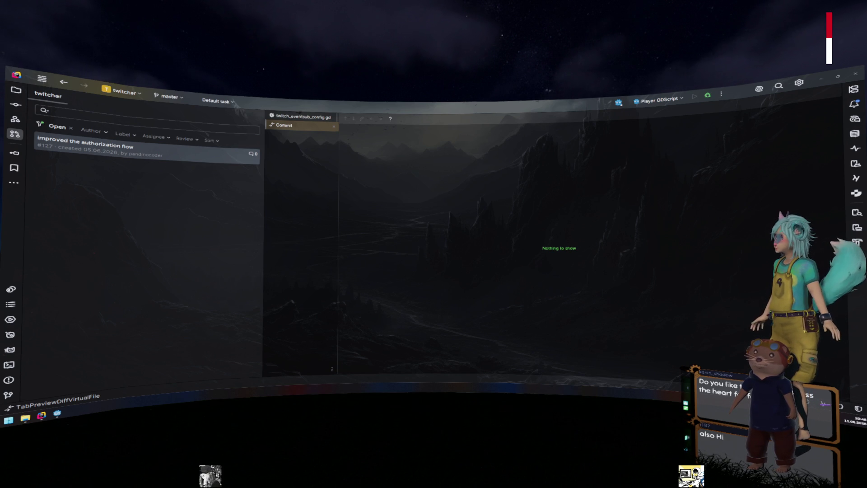
- Open pull request #127's details and scroll through its overview
{"action": "double_click", "coordinate": [162, 151]}
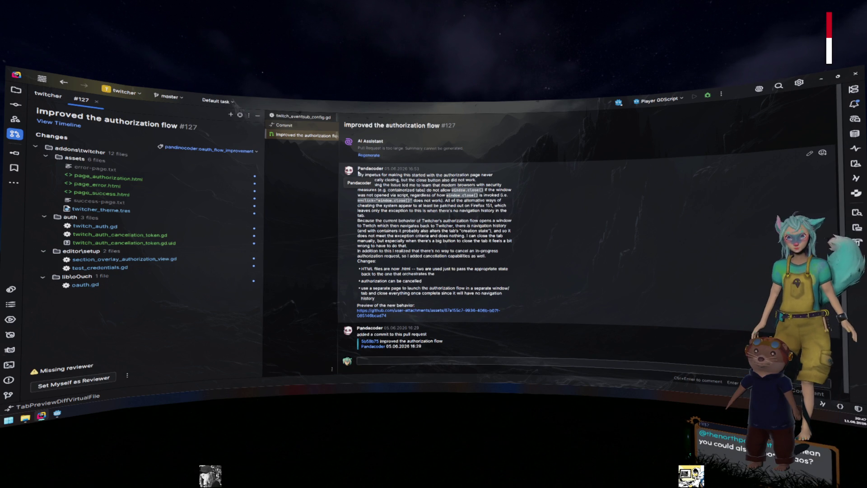
{"action": "scroll", "coordinate": [482, 178], "scroll_direction": "down", "scroll_amount": 1}
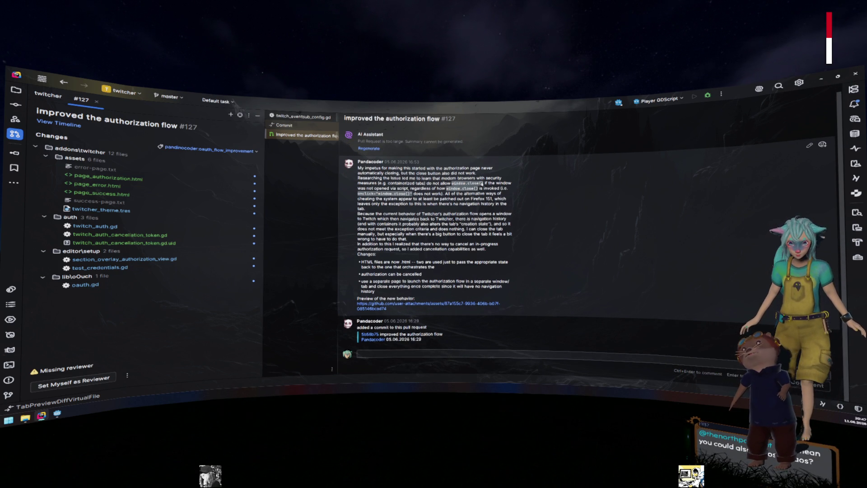
{"action": "scroll", "coordinate": [483, 190], "scroll_direction": "up", "scroll_amount": 1}
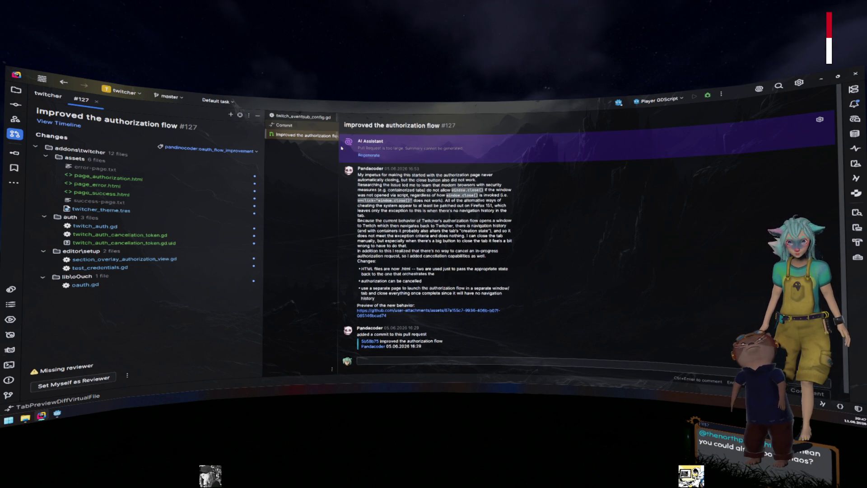
- Close the leftover twitch_eventsub_config.gd tab and open twitch_auth.gd's side-by-side diff
{"action": "left_click", "coordinate": [308, 126]}
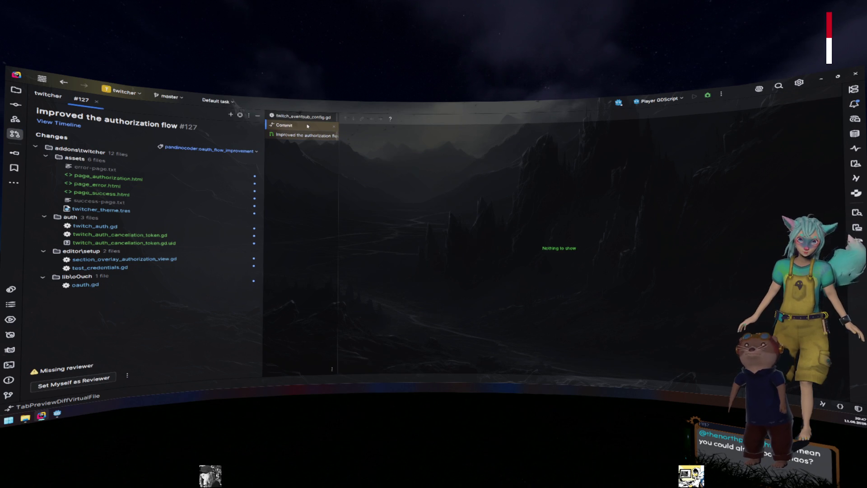
{"action": "left_click", "coordinate": [304, 117]}
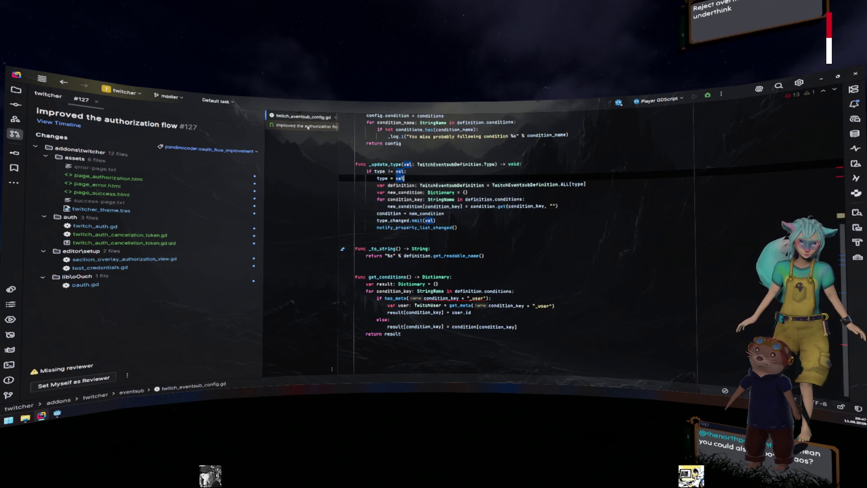
{"action": "left_click", "coordinate": [307, 135]}
{"action": "left_click", "coordinate": [305, 117]}
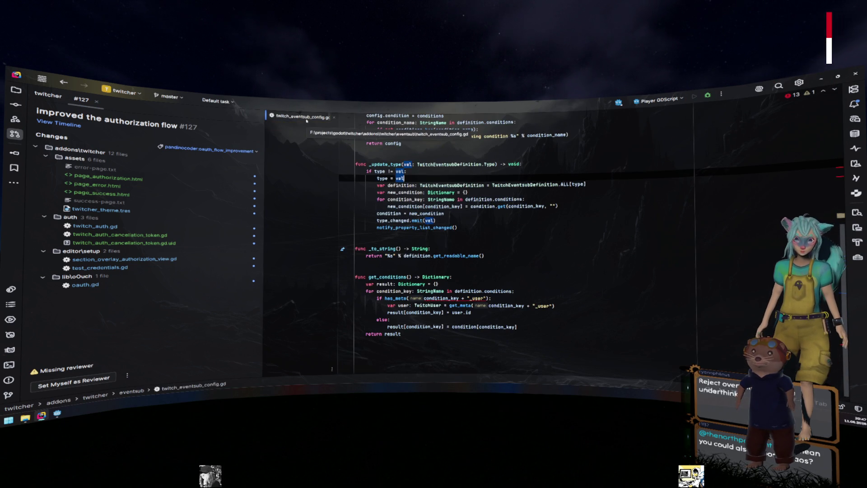
{"action": "left_click", "coordinate": [334, 117]}
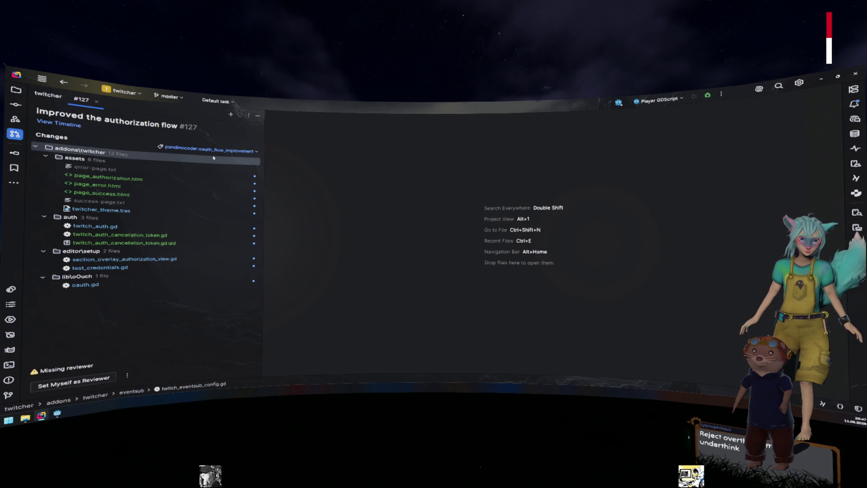
{"action": "double_click", "coordinate": [128, 226]}
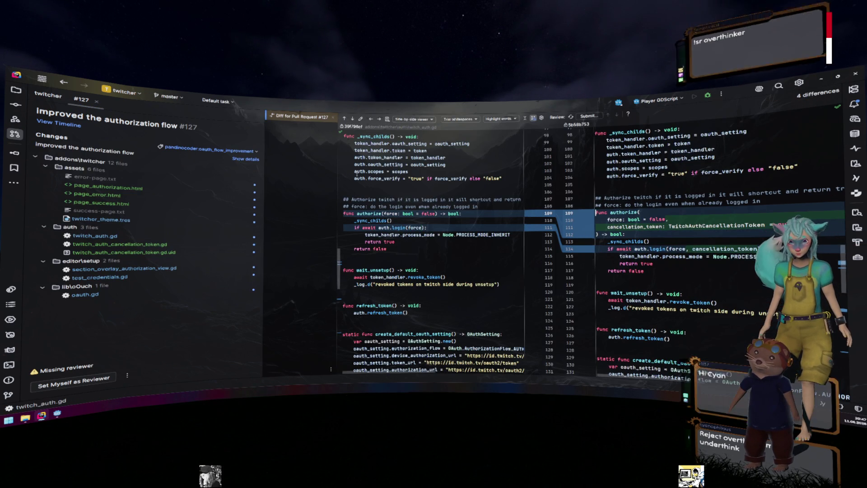
- Widen the twitch_auth.gd diff, inspect its cancellation_token changes, then open twitch_auth_cancellation_token.gd's diff
{"action": "mouse_move", "coordinate": [357, 173]}
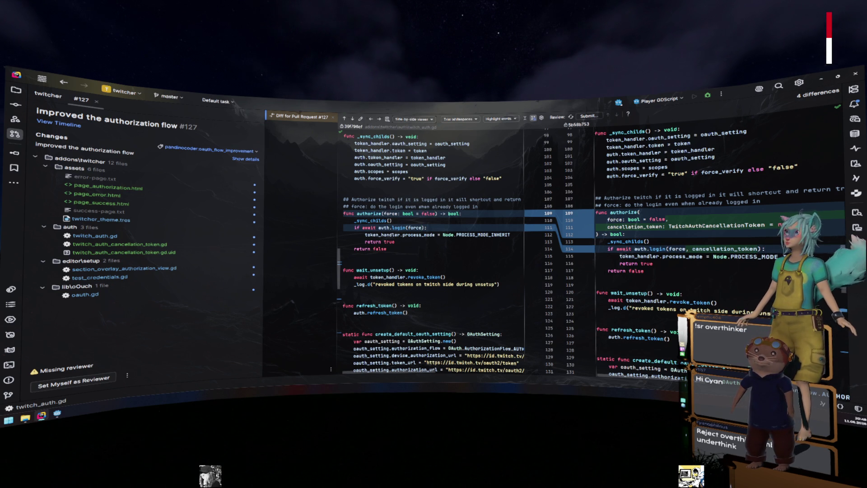
{"action": "mouse_move", "coordinate": [264, 195]}
{"action": "left_mouse_down"}
{"action": "mouse_move", "coordinate": [198, 192]}
{"action": "mouse_move", "coordinate": [205, 193]}
{"action": "left_mouse_up"}
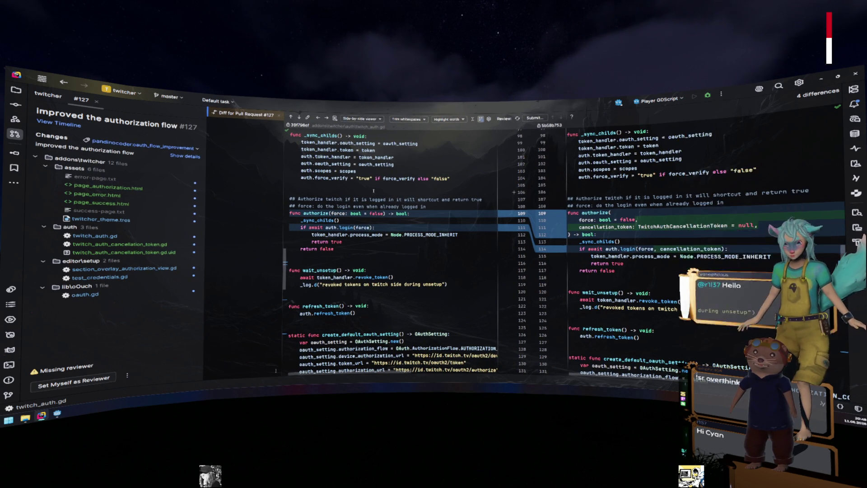
{"action": "scroll", "coordinate": [373, 192], "scroll_direction": "down", "scroll_amount": 1}
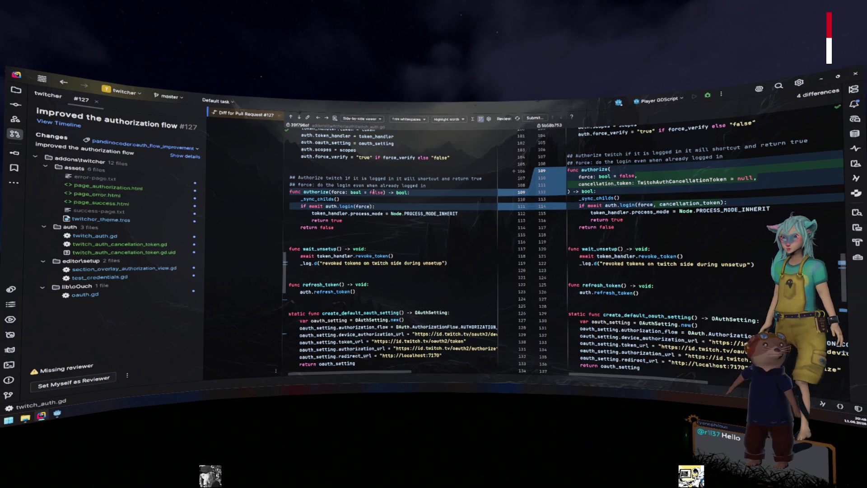
{"action": "left_click", "coordinate": [289, 170]}
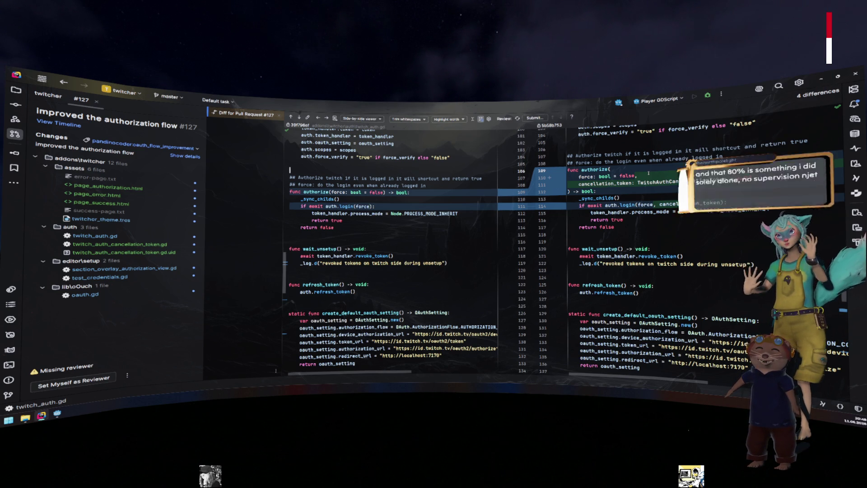
{"action": "left_click", "coordinate": [675, 181]}
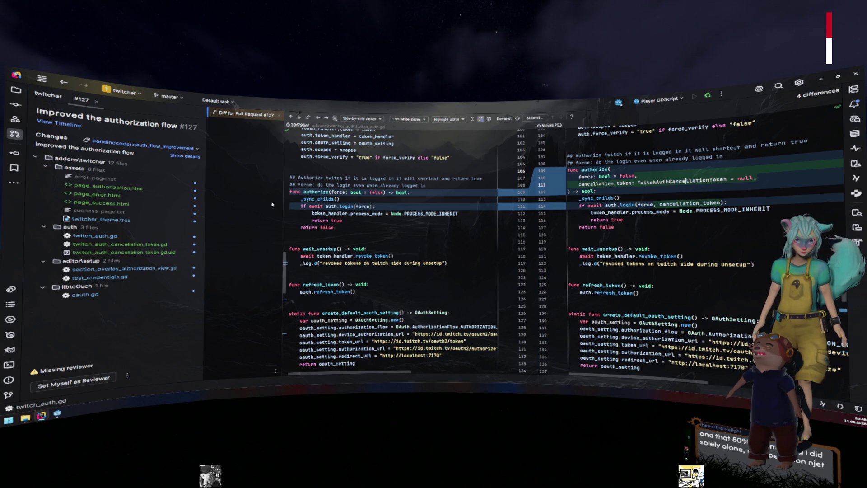
{"action": "left_click", "coordinate": [119, 244]}
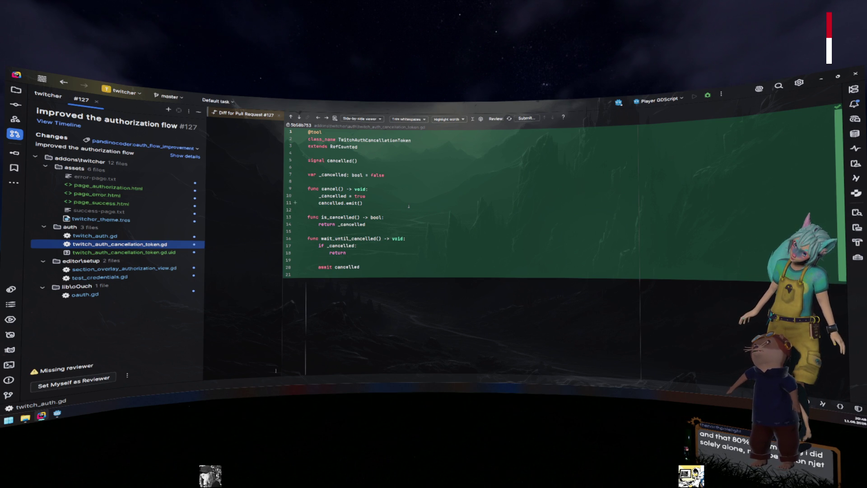
- Look through the read-only cancellation token code, then open section_overlay_authorization_view.gd's diff
{"action": "left_click", "coordinate": [408, 206]}
{"action": "key", "text": "Return"}
{"action": "left_click", "coordinate": [407, 190]}
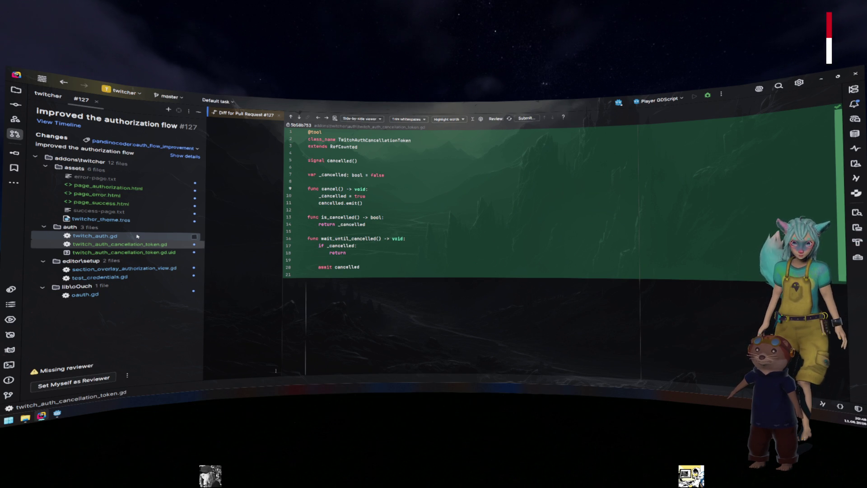
{"action": "left_click", "coordinate": [137, 236]}
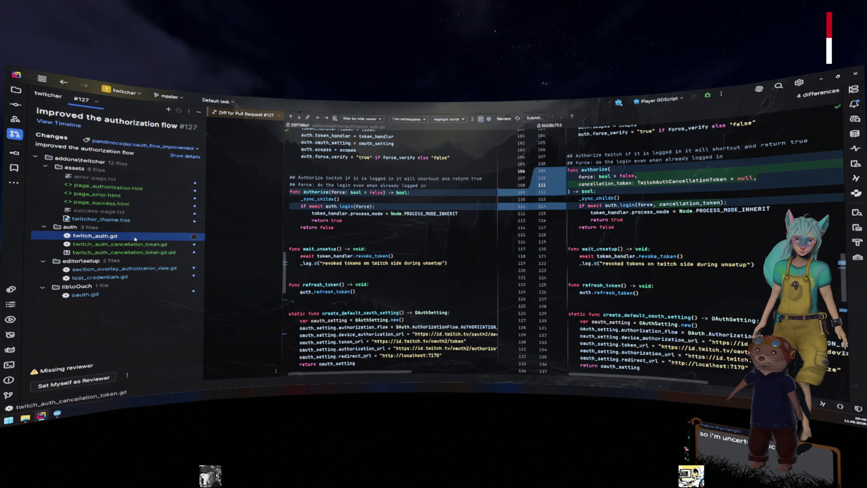
{"action": "left_click", "coordinate": [111, 269]}
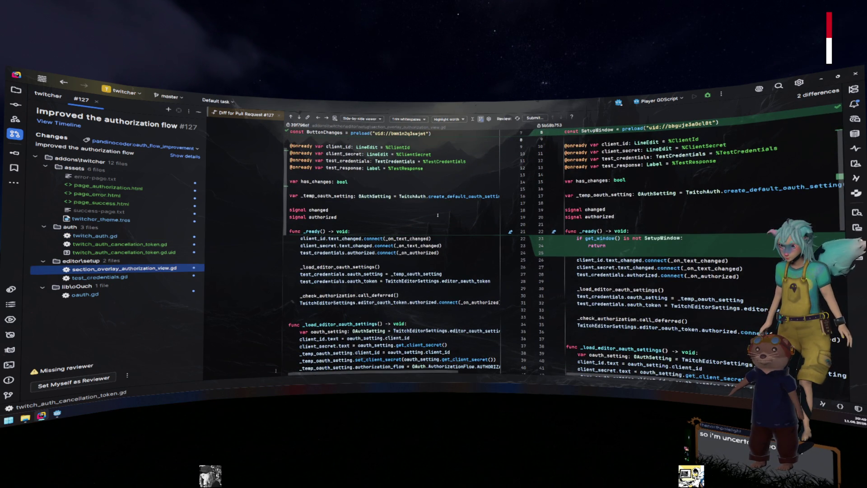
{"action": "scroll", "coordinate": [437, 215], "scroll_direction": "up", "scroll_amount": 3}
{"action": "scroll", "coordinate": [438, 215], "scroll_direction": "down", "scroll_amount": 1}
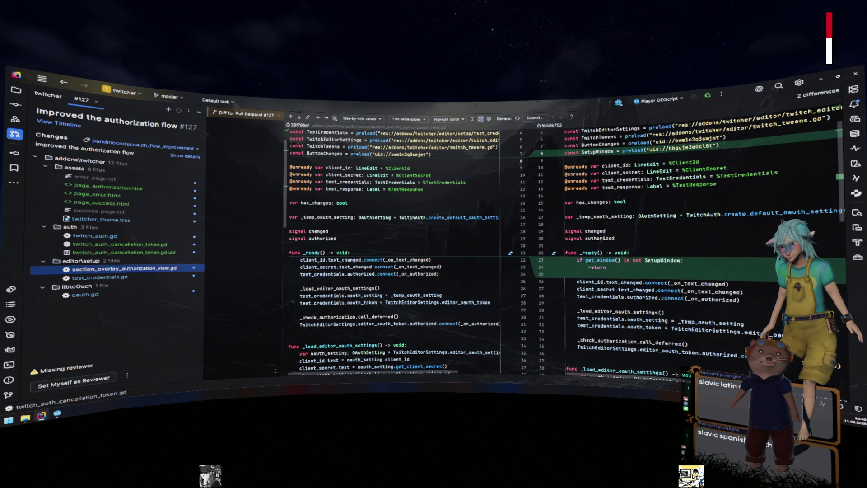
{"action": "scroll", "coordinate": [527, 236], "scroll_direction": "down", "scroll_amount": 15}
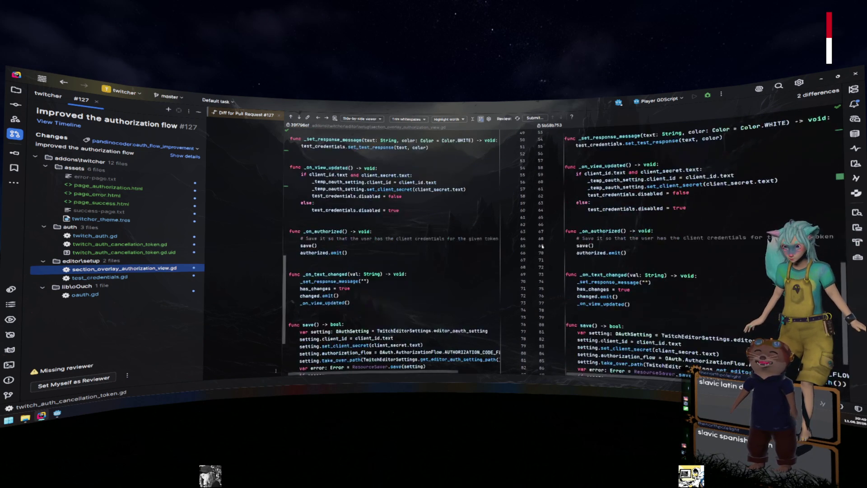
{"action": "scroll", "coordinate": [542, 247], "scroll_direction": "up", "scroll_amount": 15}
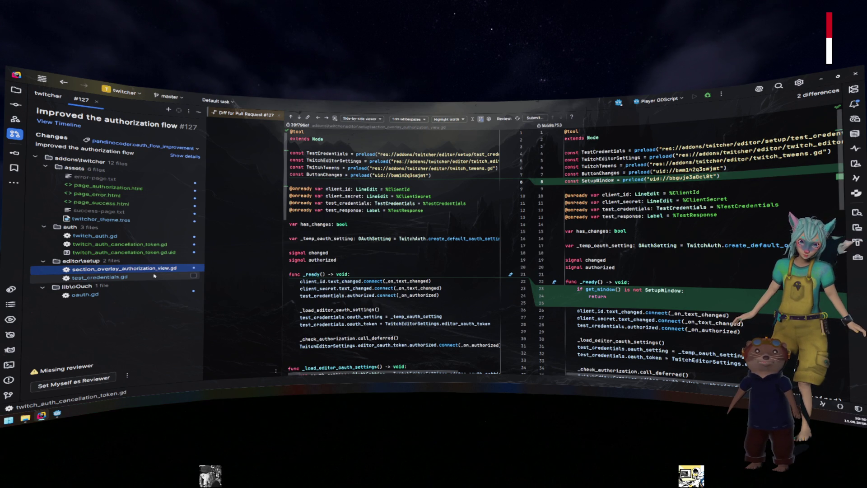
{"action": "left_click", "coordinate": [154, 276]}
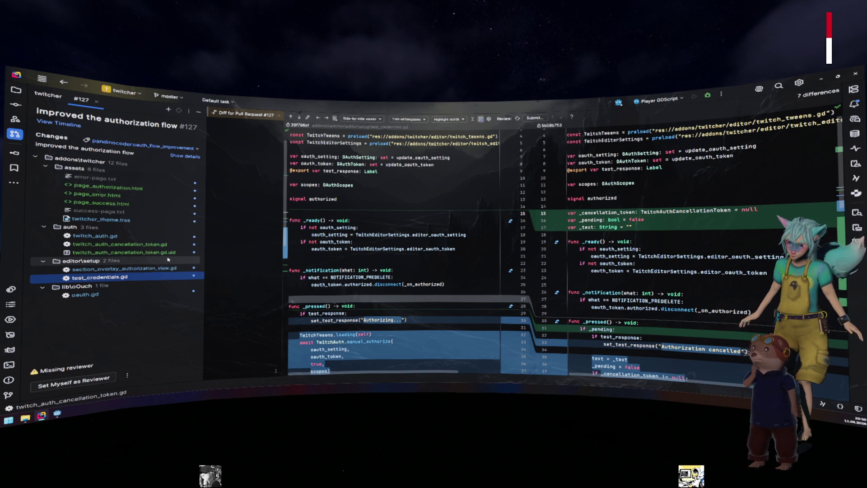
- Scroll down the test_credentials.gd diff and highlight every use of _pending
{"action": "scroll", "coordinate": [607, 296], "scroll_direction": "down", "scroll_amount": 6}
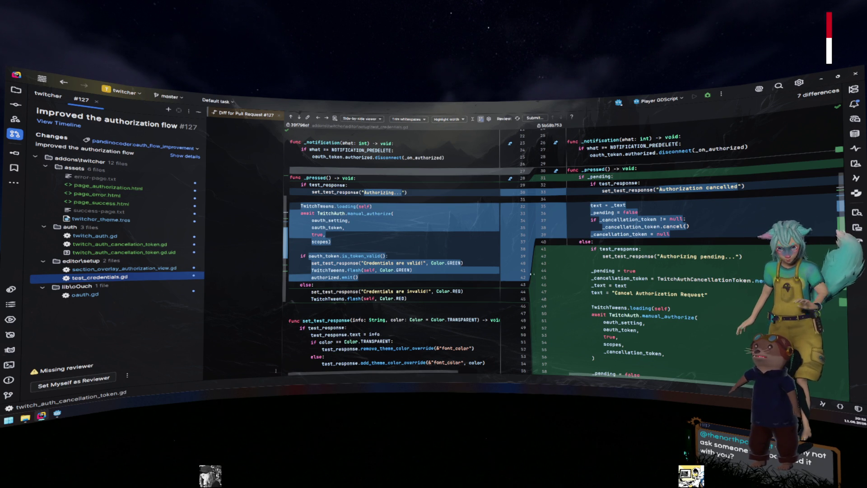
{"action": "scroll", "coordinate": [624, 218], "scroll_direction": "down", "scroll_amount": 1}
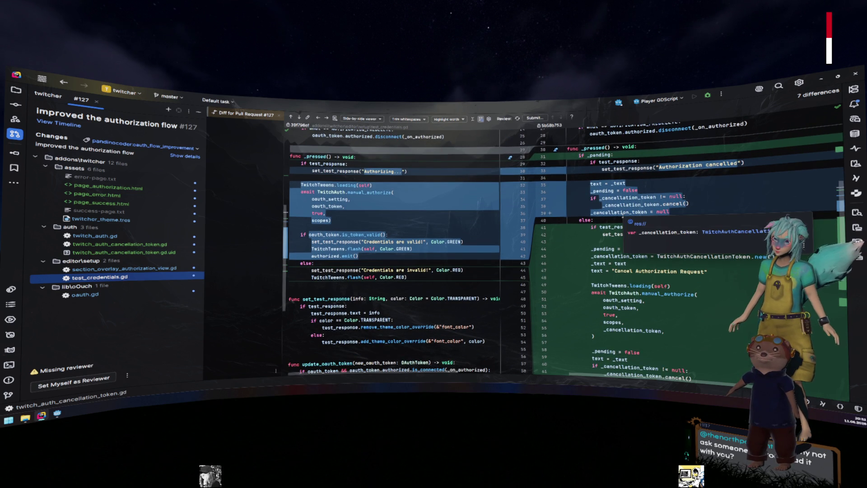
{"action": "left_click", "coordinate": [611, 155]}
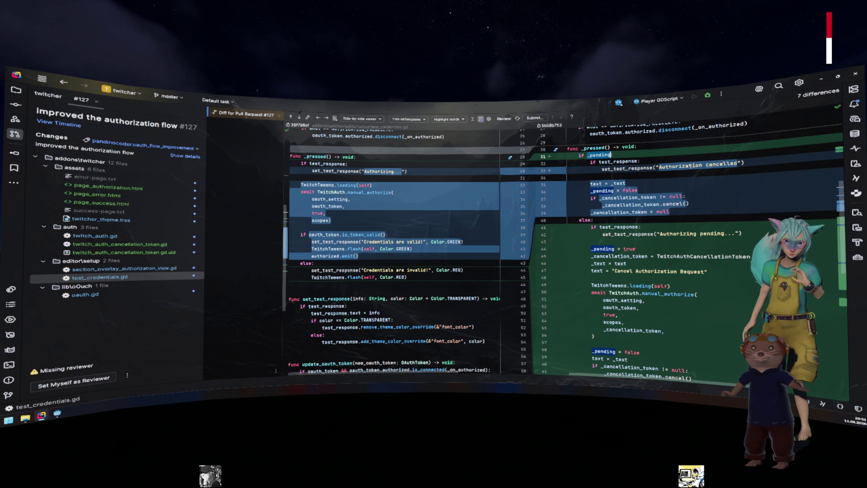
- Highlight the matching text = _text lines, then select the _pending = false line
{"action": "left_click", "coordinate": [605, 183]}
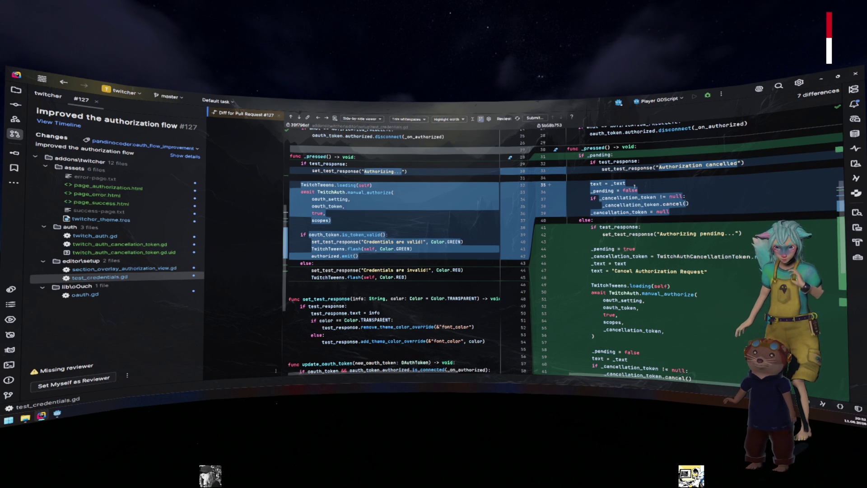
{"action": "left_click", "coordinate": [588, 184]}
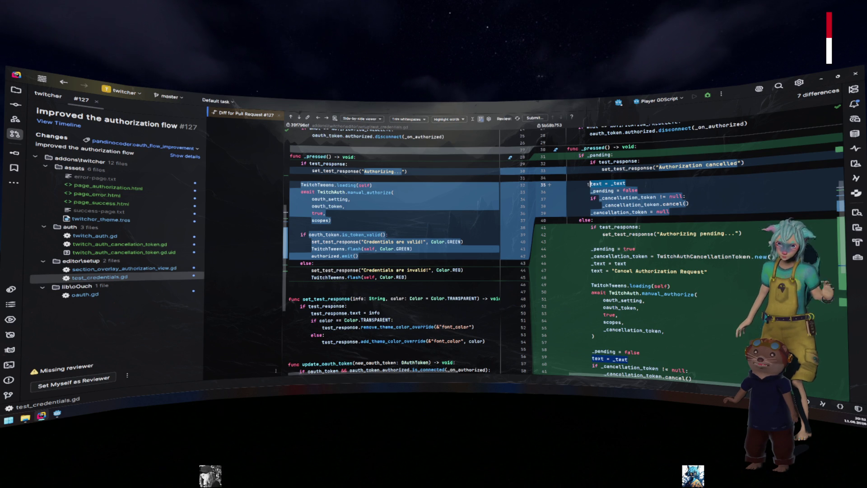
{"action": "key", "text": "Down"}
{"action": "key", "text": "shift+End"}
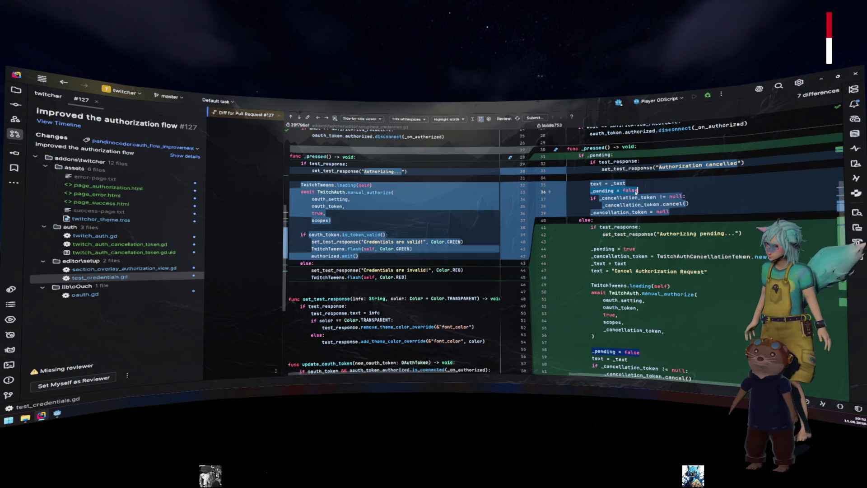
- Move further down the diff and mark line 44 and the _text = text line 46
{"action": "mouse_move", "coordinate": [636, 197]}
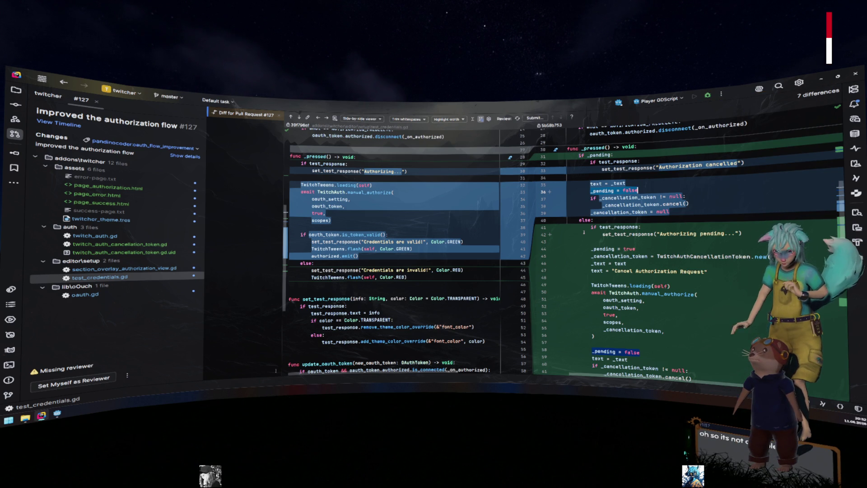
{"action": "scroll", "coordinate": [584, 232], "scroll_direction": "down", "scroll_amount": 1}
{"action": "left_click", "coordinate": [636, 227]}
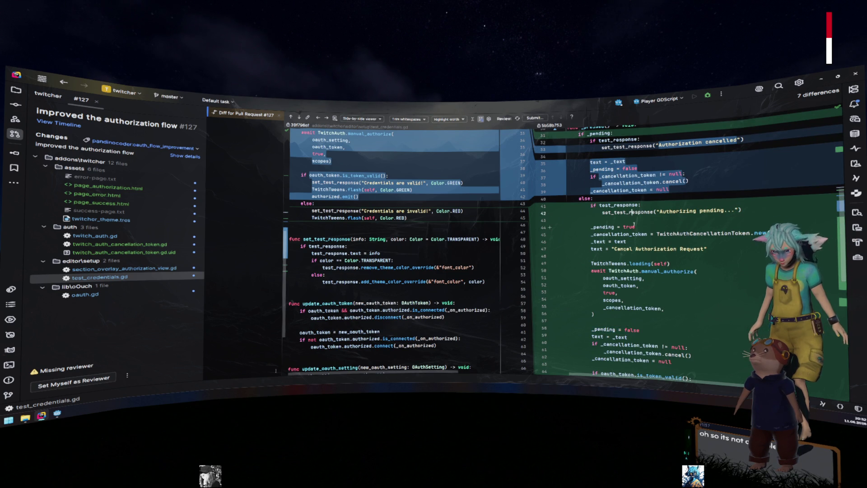
{"action": "left_click", "coordinate": [626, 241]}
- Select _pending = false on line 58 and the await manual_authorize block, lines 50–56
{"action": "scroll", "coordinate": [692, 228], "scroll_direction": "down", "scroll_amount": 2}
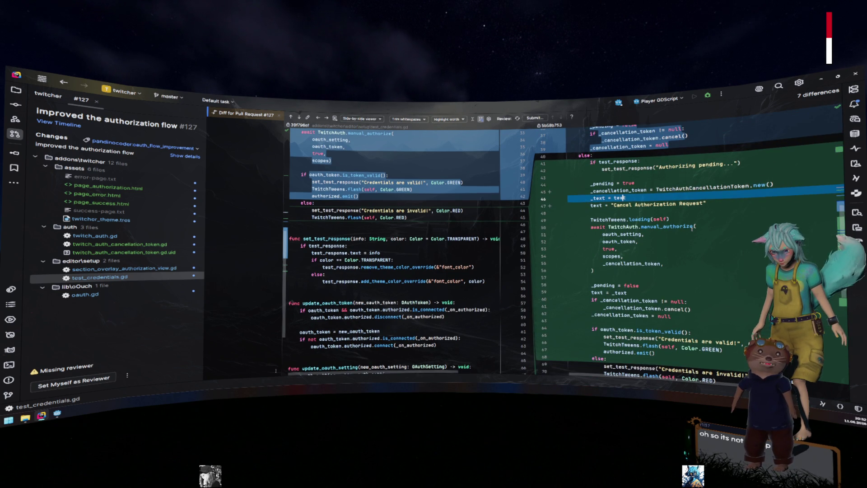
{"action": "scroll", "coordinate": [692, 228], "scroll_direction": "down", "scroll_amount": 1}
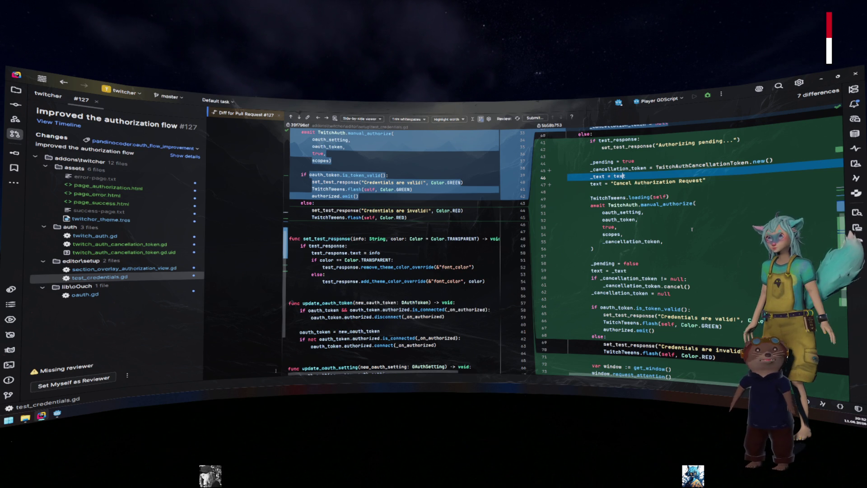
{"action": "left_click_drag", "start_coordinate": [640, 263], "coordinate": [579, 264]}
{"action": "left_click_drag", "start_coordinate": [640, 252], "coordinate": [571, 207]}
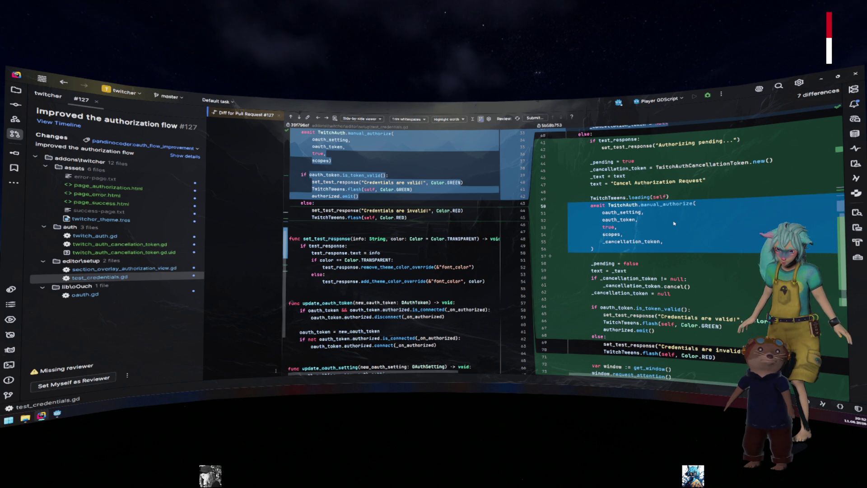
- Inspect the get_window line 72, highlighting its := operator
{"action": "scroll", "coordinate": [674, 223], "scroll_direction": "down", "scroll_amount": 2}
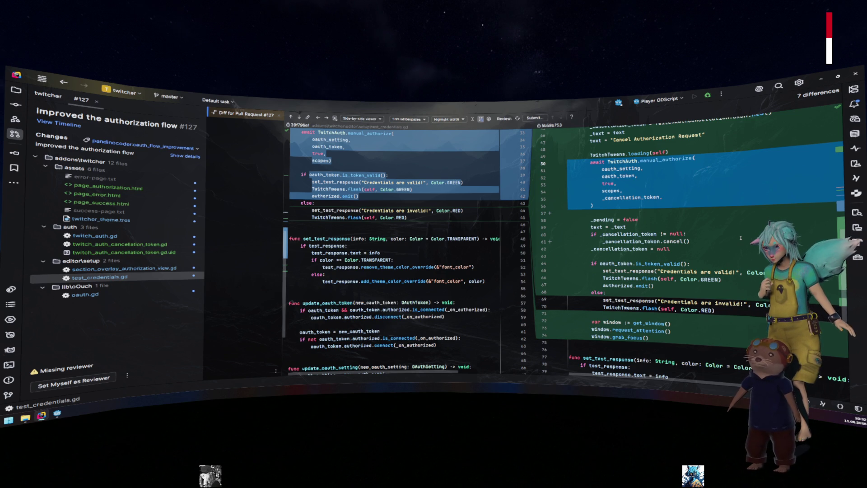
{"action": "left_click", "coordinate": [671, 323]}
{"action": "key", "text": "Home"}
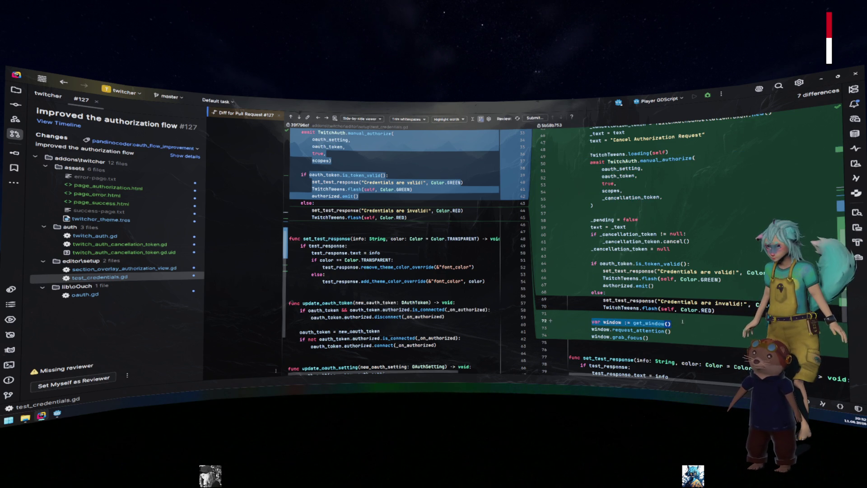
{"action": "scroll", "coordinate": [683, 322], "scroll_direction": "down", "scroll_amount": 1}
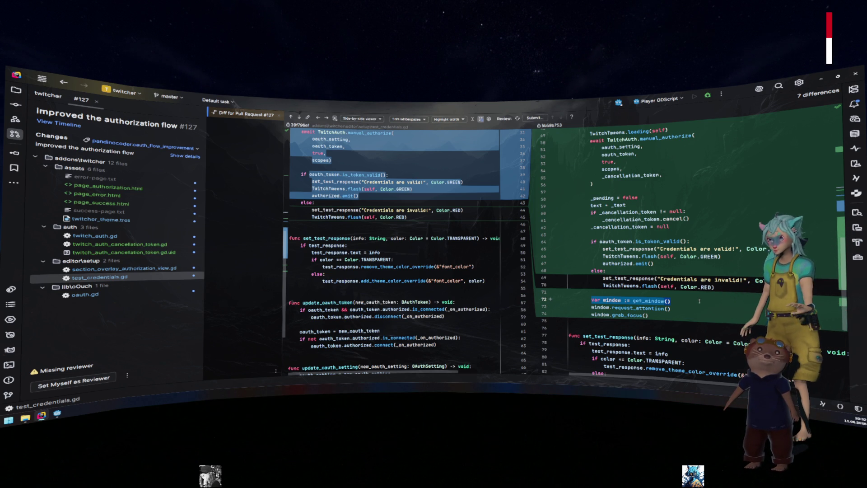
{"action": "scroll", "coordinate": [698, 303], "scroll_direction": "down", "scroll_amount": 2}
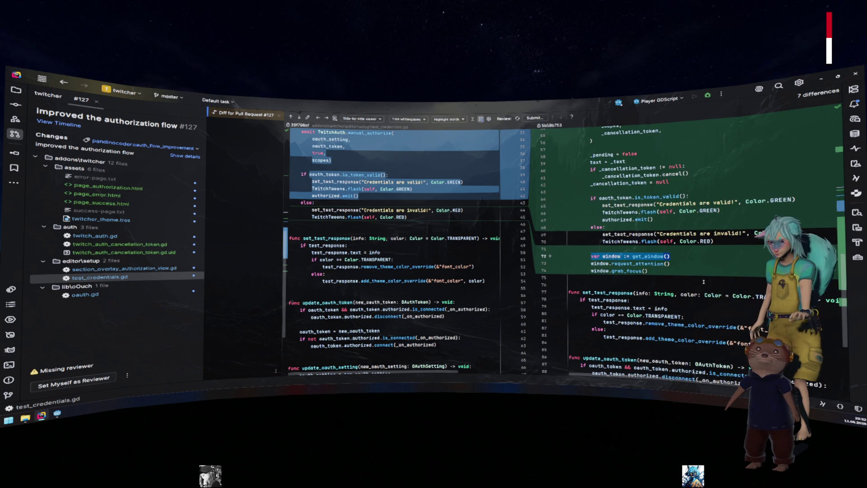
{"action": "left_click", "coordinate": [635, 256]}
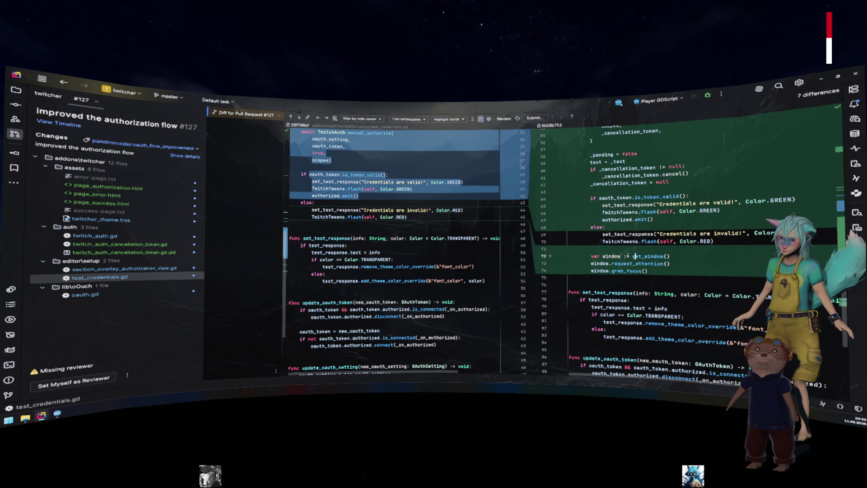
{"action": "left_click", "coordinate": [627, 256]}
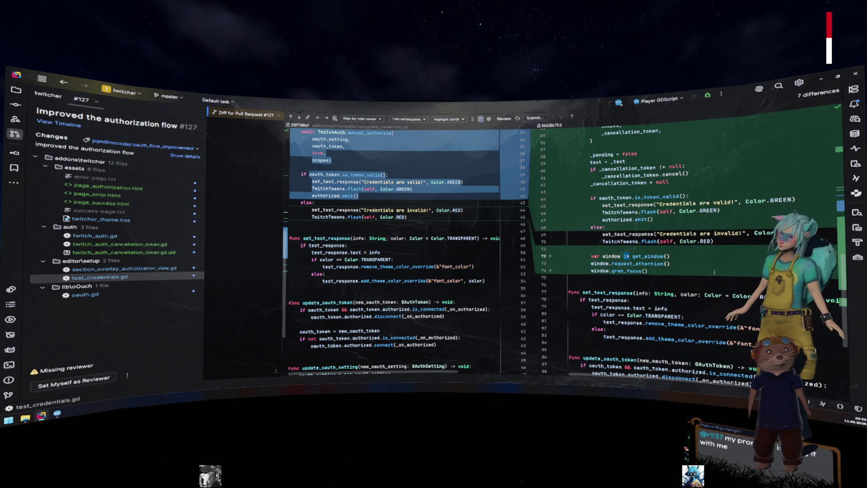
- Select one more changed line in test_credentials.gd, then show the oauth.gd changes
{"action": "scroll", "coordinate": [713, 272], "scroll_direction": "up", "scroll_amount": 6}
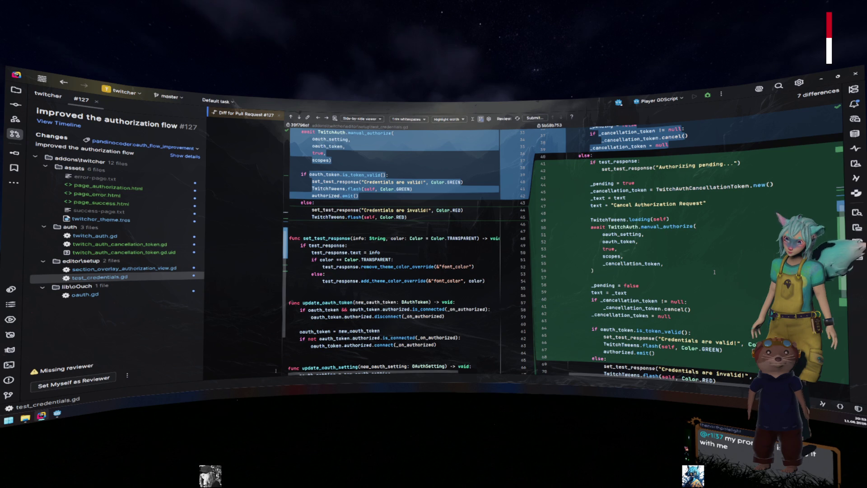
{"action": "scroll", "coordinate": [714, 272], "scroll_direction": "down", "scroll_amount": 5}
{"action": "mouse_move", "coordinate": [664, 279]}
{"action": "left_mouse_down"}
{"action": "mouse_move", "coordinate": [568, 271]}
{"action": "mouse_move", "coordinate": [591, 278]}
{"action": "left_mouse_up"}
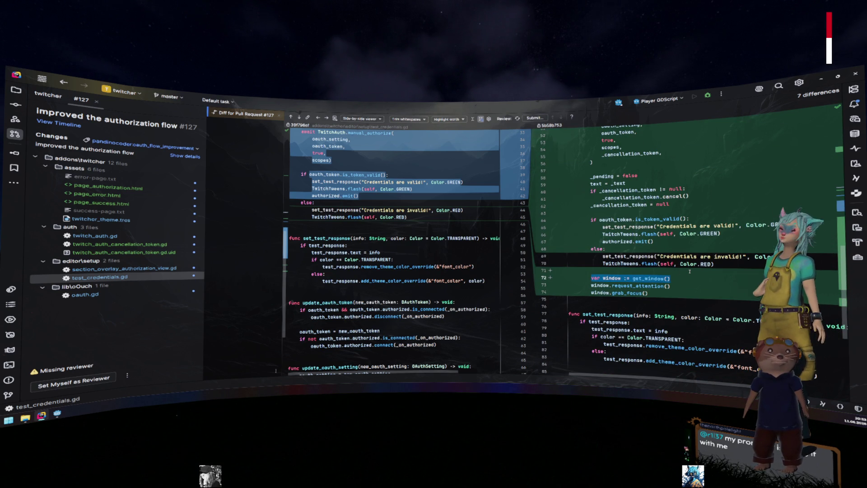
{"action": "scroll", "coordinate": [689, 271], "scroll_direction": "up", "scroll_amount": 5}
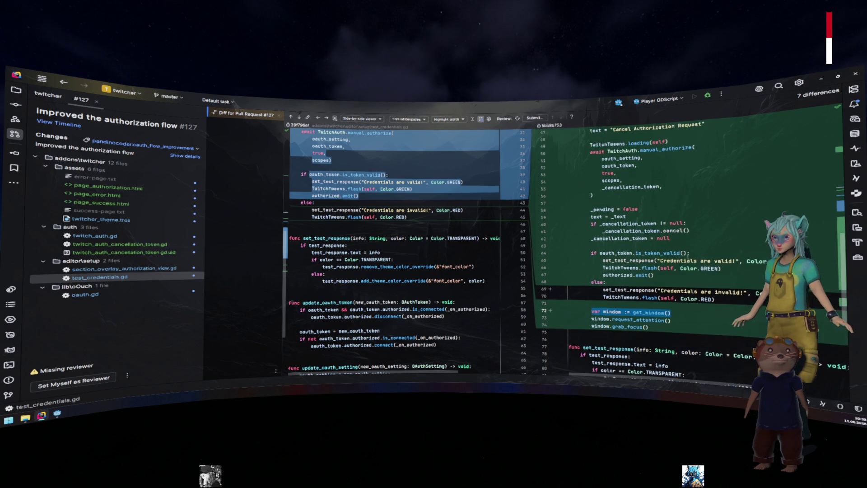
{"action": "scroll", "coordinate": [689, 257], "scroll_direction": "up", "scroll_amount": 4}
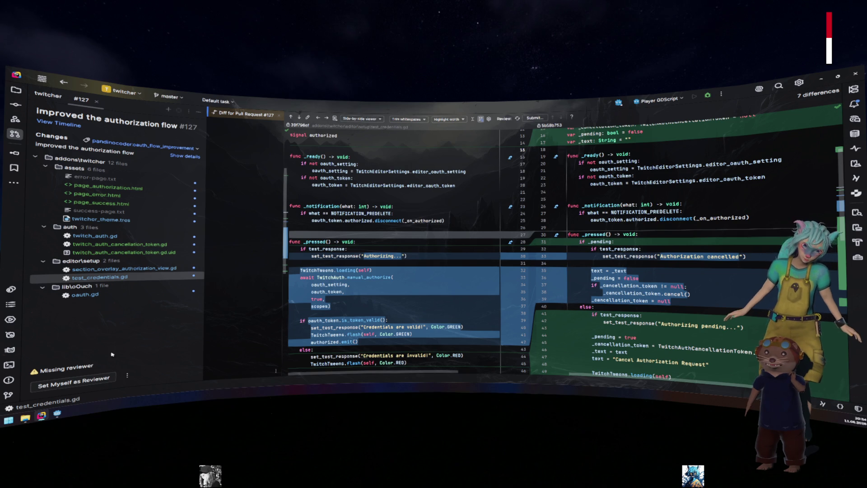
{"action": "left_click", "coordinate": [116, 299]}
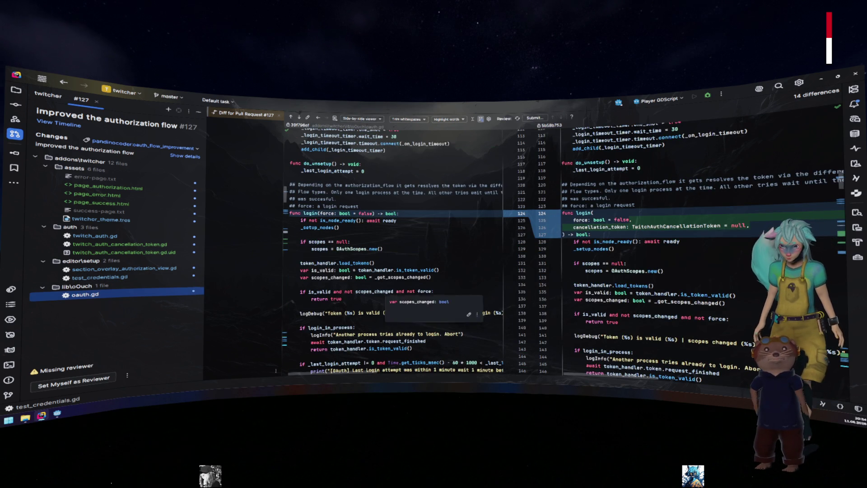
- Jump to the next oauth.gd change with F7 and scroll sideways to read the login match block
{"action": "key", "text": "F7"}
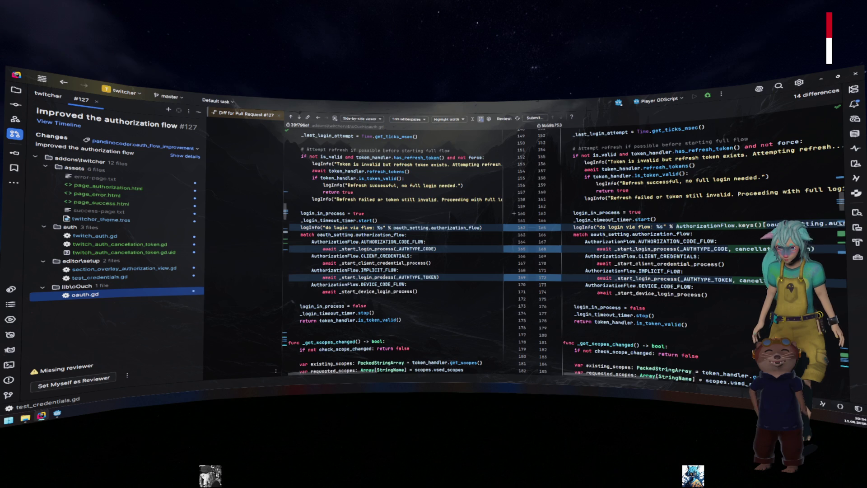
{"action": "scroll", "coordinate": [382, 276], "scroll_direction": "right", "scroll_amount": 5}
{"action": "scroll", "coordinate": [380, 271], "scroll_direction": "left", "scroll_amount": 3}
{"action": "scroll", "coordinate": [379, 271], "scroll_direction": "left", "scroll_amount": 3}
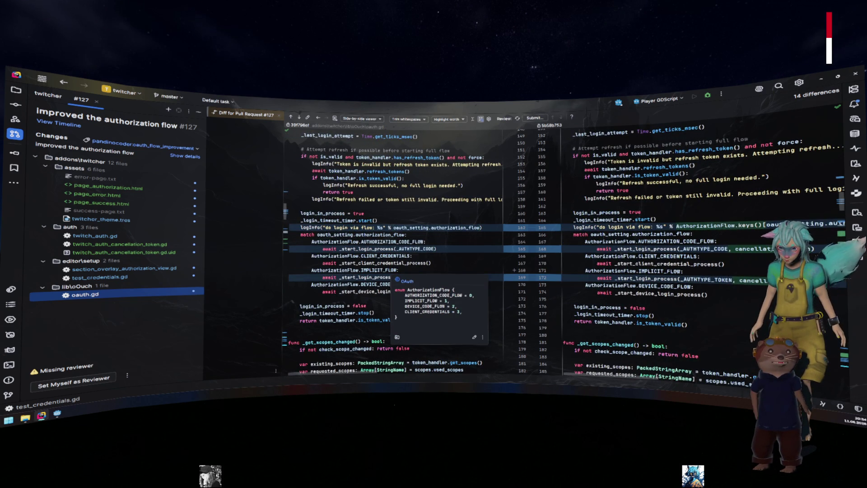
{"action": "scroll", "coordinate": [375, 270], "scroll_direction": "right", "scroll_amount": 3}
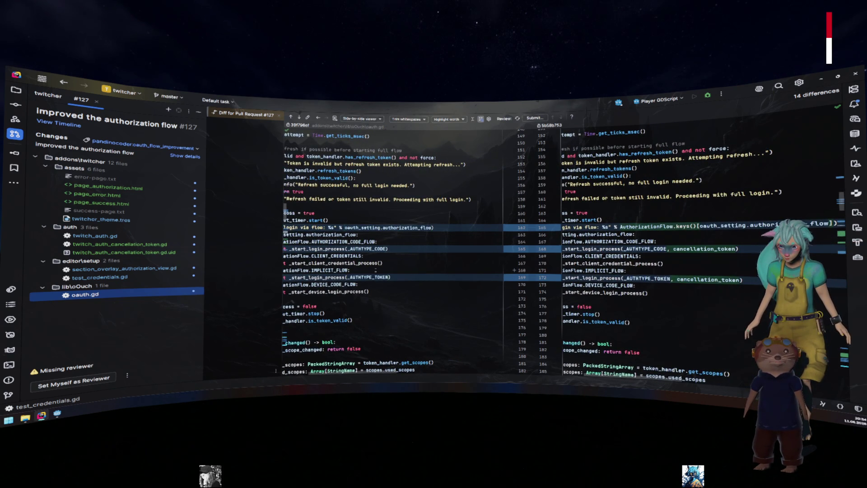
{"action": "scroll", "coordinate": [375, 270], "scroll_direction": "left", "scroll_amount": 3}
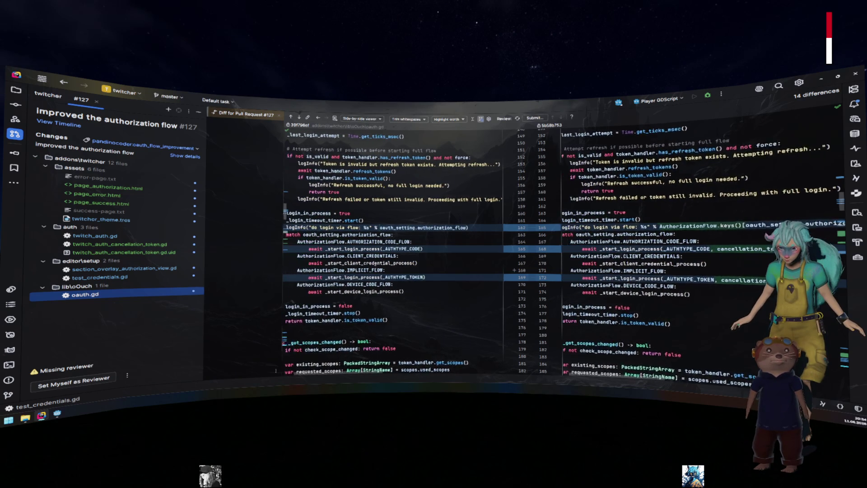
{"action": "mouse_move", "coordinate": [373, 270]}
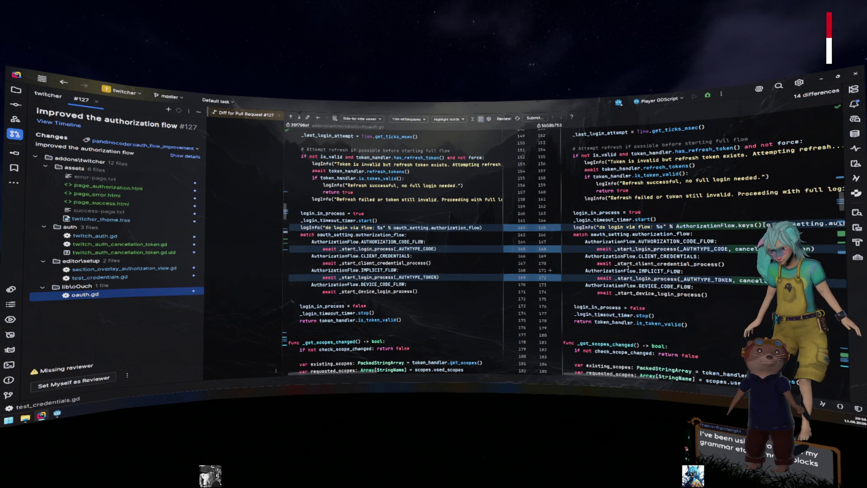
{"action": "scroll", "coordinate": [691, 247], "scroll_direction": "down", "scroll_amount": 4}
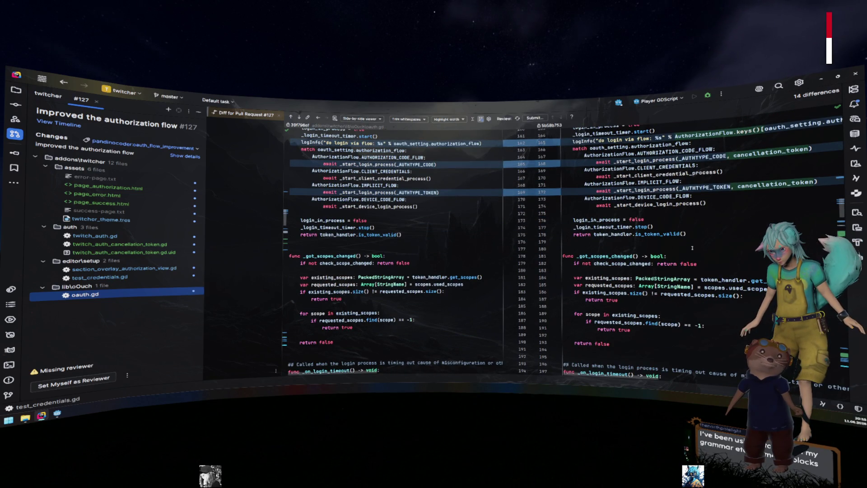
- Scroll down to _start_login_process, inspect the new hex_encode call, and highlight all response_type usages
{"action": "scroll", "coordinate": [688, 245], "scroll_direction": "down", "scroll_amount": 5}
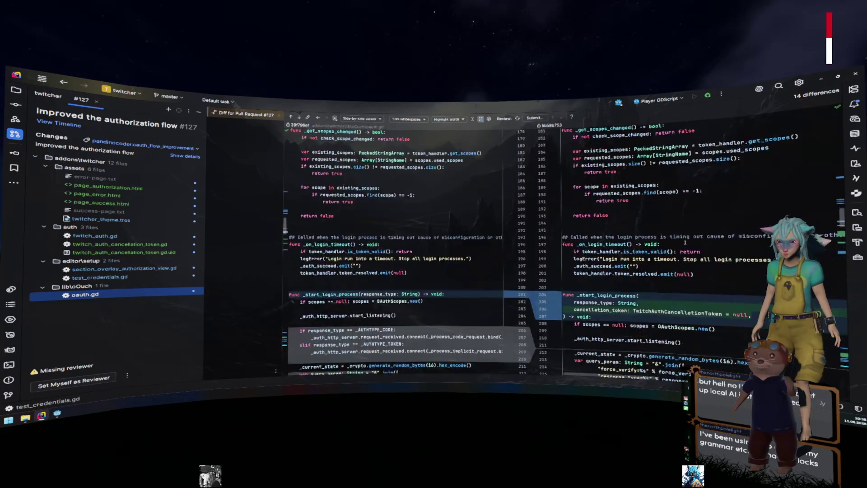
{"action": "scroll", "coordinate": [685, 242], "scroll_direction": "down", "scroll_amount": 4}
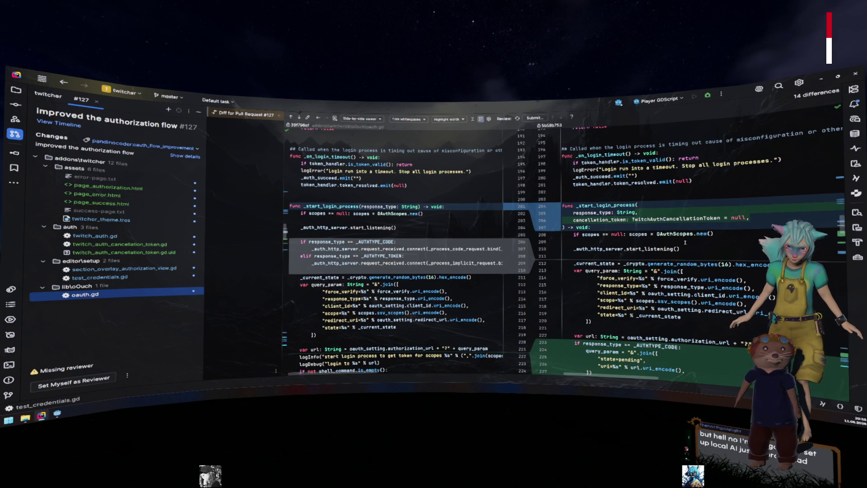
{"action": "scroll", "coordinate": [685, 242], "scroll_direction": "down", "scroll_amount": 1}
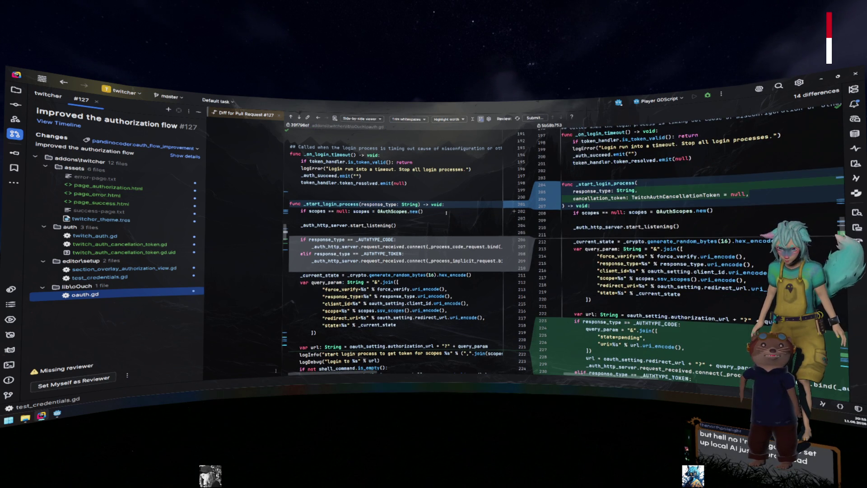
{"action": "scroll", "coordinate": [445, 212], "scroll_direction": "down", "scroll_amount": 1}
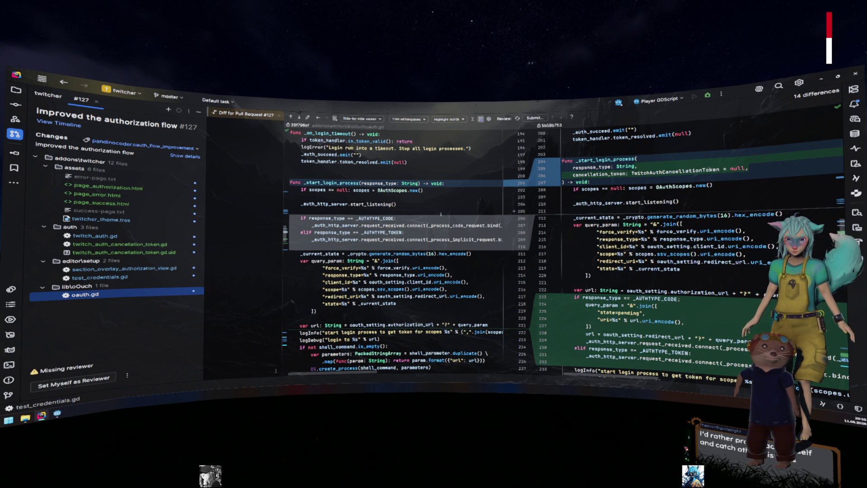
{"action": "scroll", "coordinate": [441, 214], "scroll_direction": "down", "scroll_amount": 1}
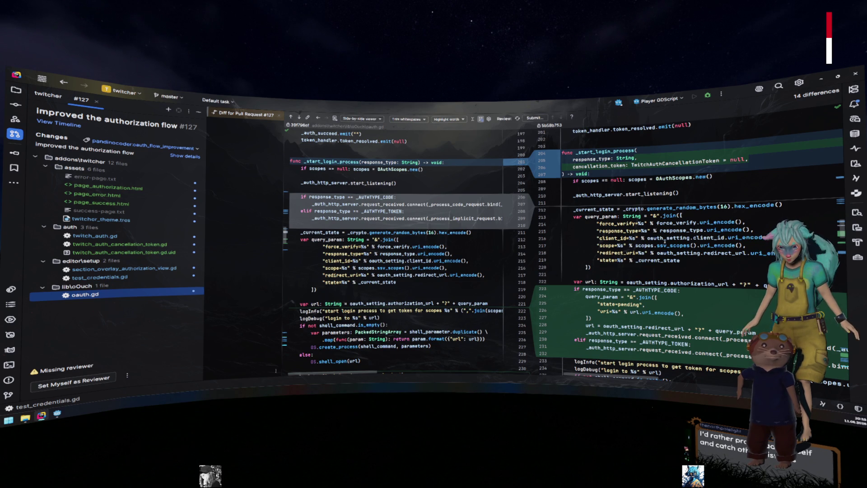
{"action": "scroll", "coordinate": [632, 203], "scroll_direction": "down", "scroll_amount": 2}
{"action": "left_click", "coordinate": [741, 183]}
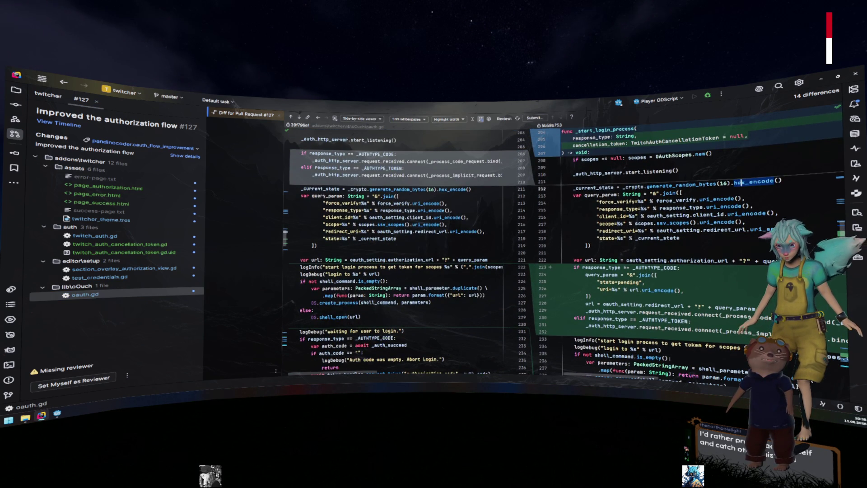
{"action": "left_click", "coordinate": [619, 268]}
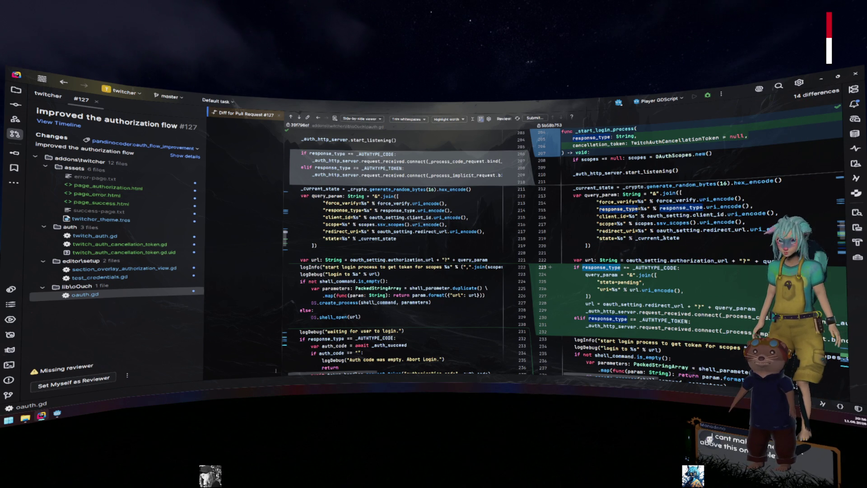
{"action": "mouse_move", "coordinate": [669, 234]}
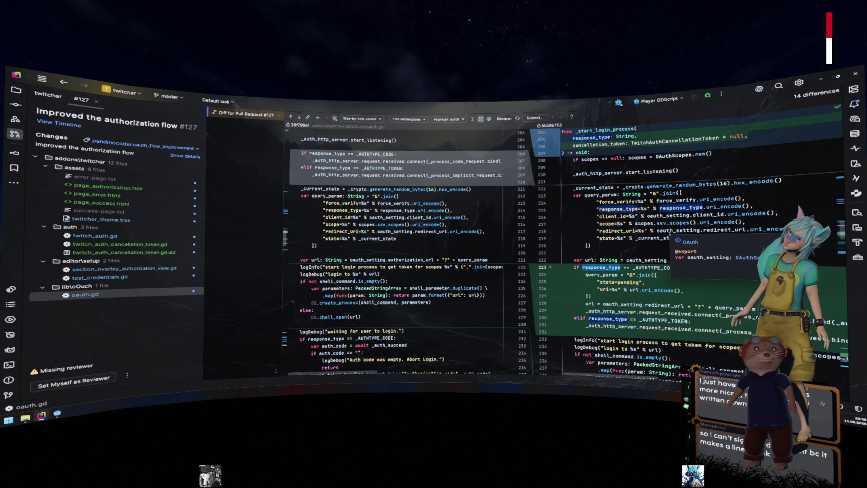
{"action": "scroll", "coordinate": [647, 248], "scroll_direction": "down", "scroll_amount": 3}
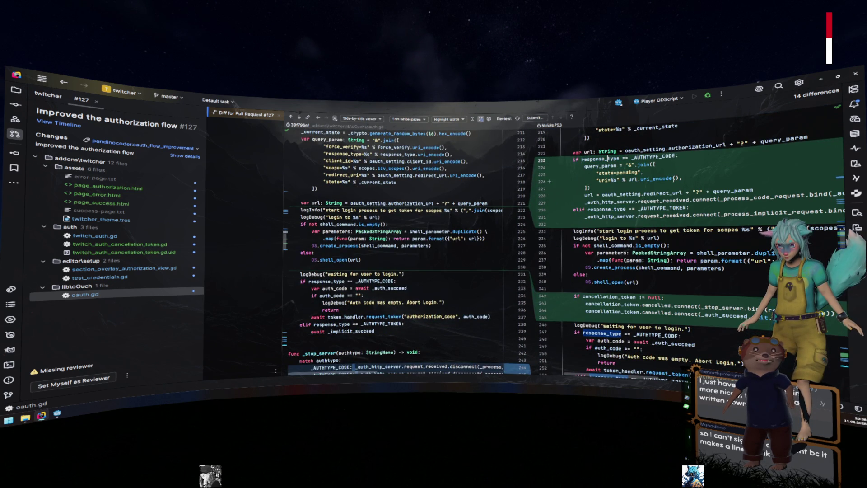
{"action": "mouse_move", "coordinate": [607, 158]}
{"action": "left_mouse_down"}
{"action": "mouse_move", "coordinate": [659, 194]}
{"action": "mouse_move", "coordinate": [714, 215]}
{"action": "left_mouse_up"}
{"action": "scroll", "coordinate": [714, 215], "scroll_direction": "right", "scroll_amount": 1}
{"action": "left_click", "coordinate": [597, 167]}
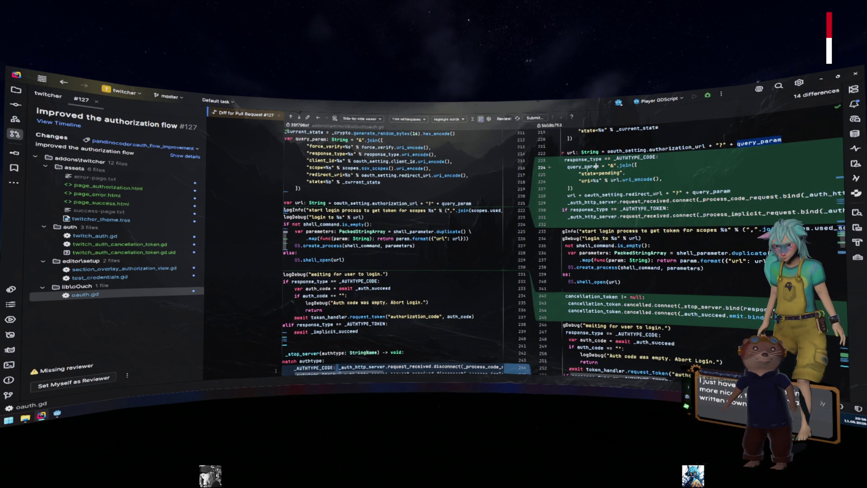
{"action": "mouse_move", "coordinate": [640, 185]}
{"action": "left_mouse_down"}
{"action": "mouse_move", "coordinate": [600, 165]}
{"action": "mouse_move", "coordinate": [563, 161]}
{"action": "left_mouse_up"}
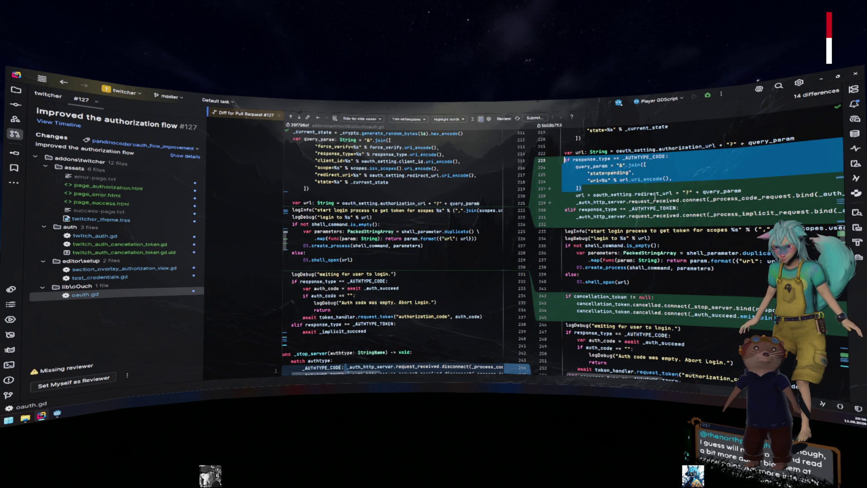
{"action": "scroll", "coordinate": [684, 194], "scroll_direction": "right", "scroll_amount": 3}
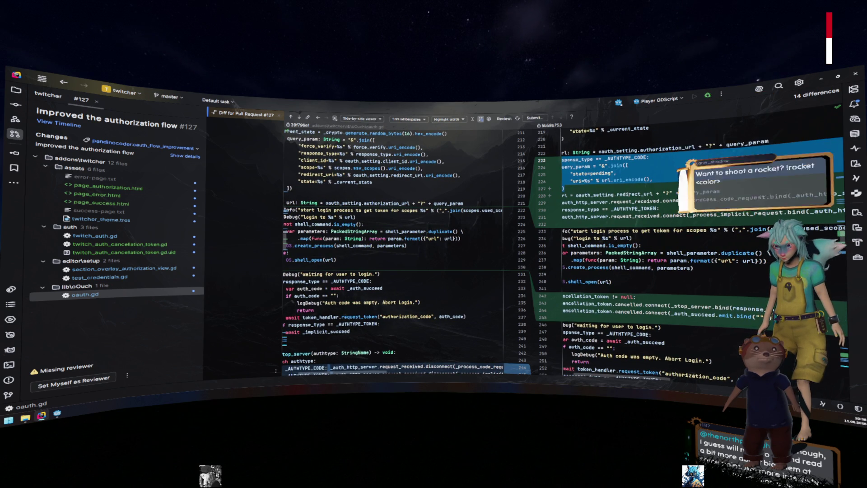
{"action": "scroll", "coordinate": [643, 193], "scroll_direction": "right", "scroll_amount": 5}
{"action": "scroll", "coordinate": [643, 194], "scroll_direction": "left", "scroll_amount": 5}
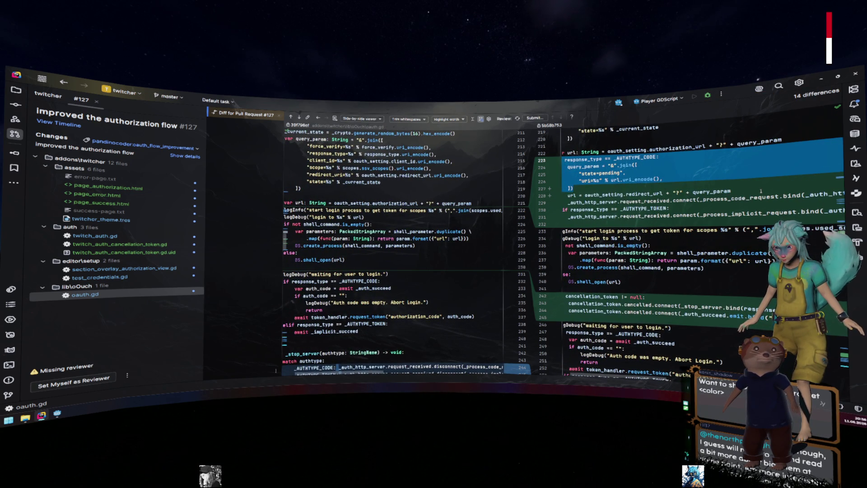
{"action": "scroll", "coordinate": [761, 191], "scroll_direction": "right", "scroll_amount": 3}
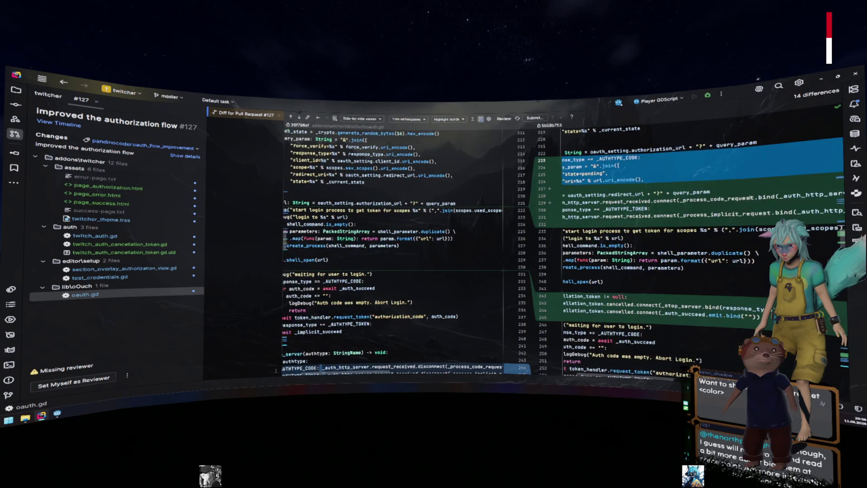
{"action": "scroll", "coordinate": [750, 197], "scroll_direction": "left", "scroll_amount": 3}
{"action": "left_click", "coordinate": [581, 195]}
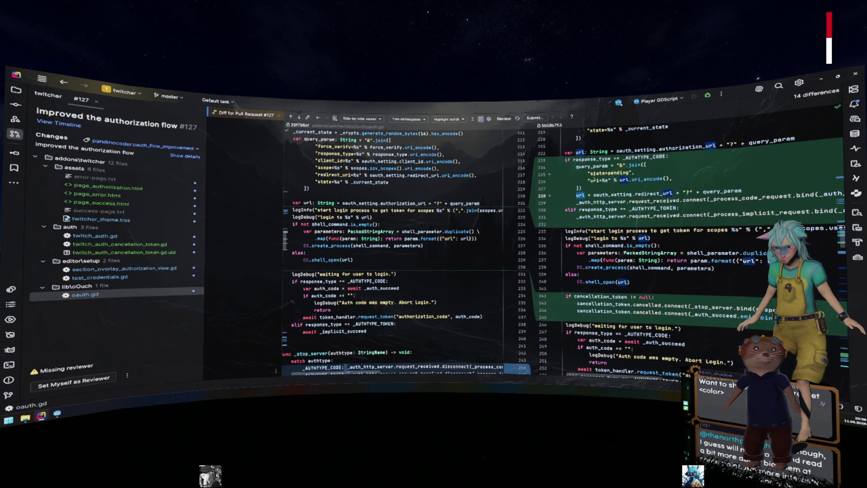
{"action": "scroll", "coordinate": [643, 173], "scroll_direction": "right", "scroll_amount": 5}
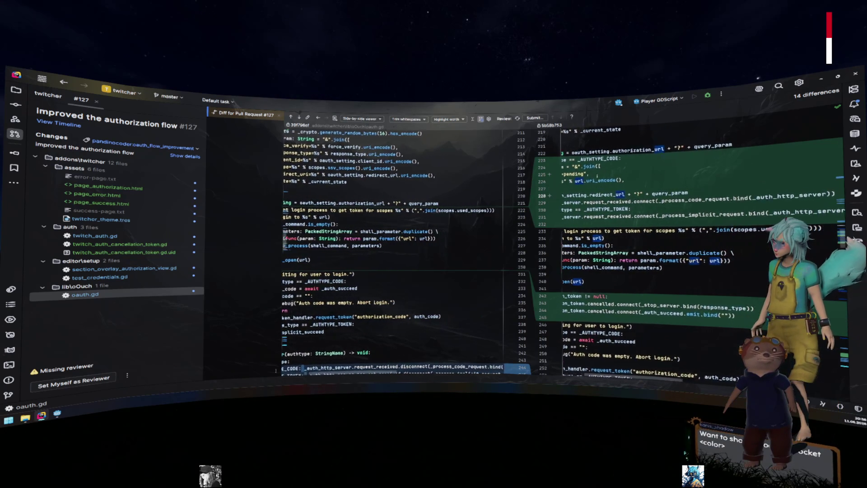
{"action": "scroll", "coordinate": [642, 174], "scroll_direction": "left", "scroll_amount": 5}
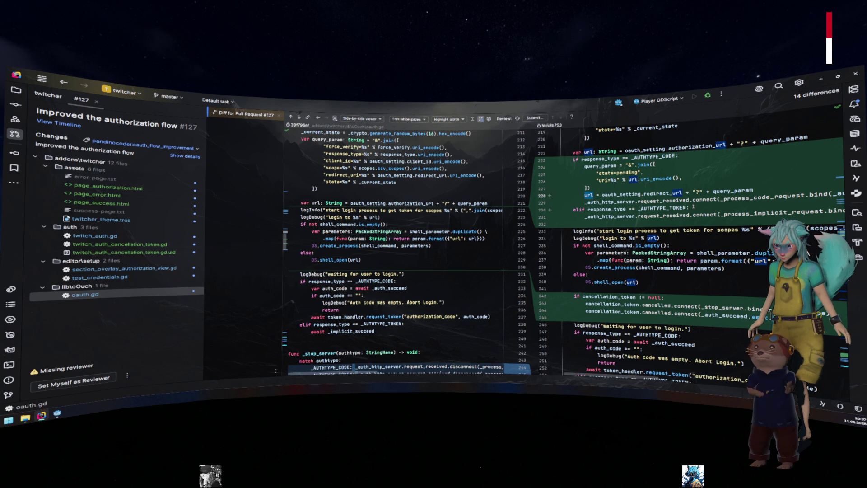
{"action": "left_click", "coordinate": [693, 207]}
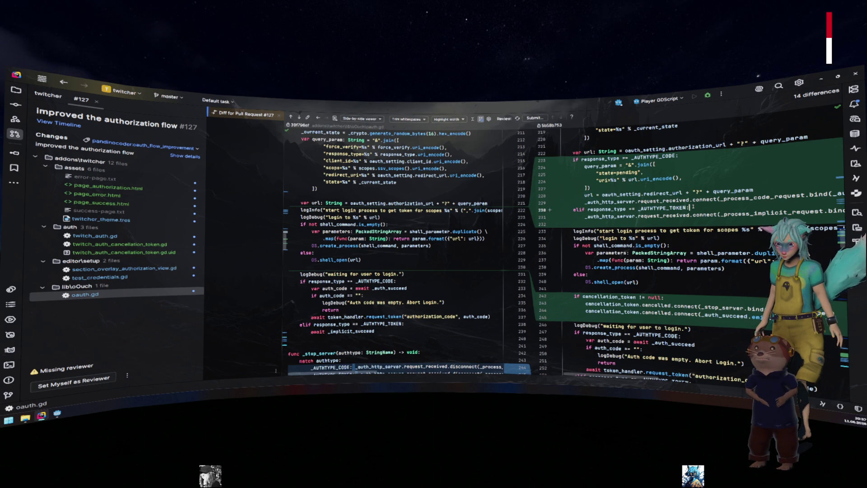
{"action": "left_click", "coordinate": [626, 189]}
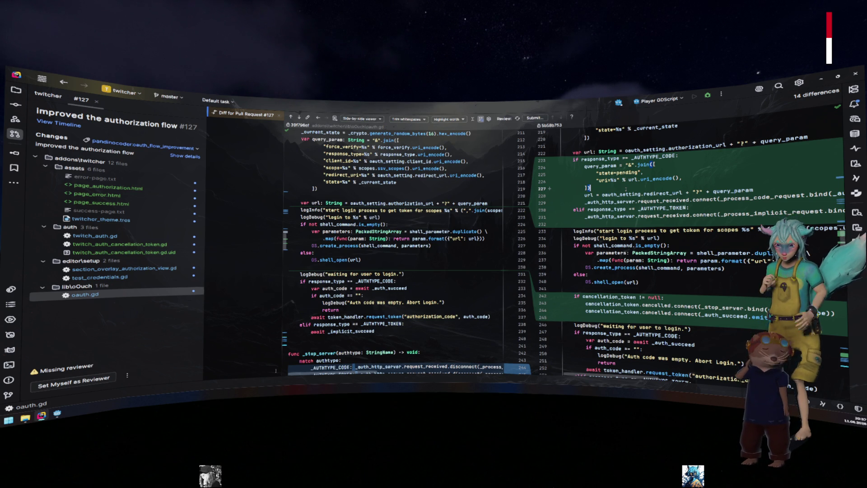
{"action": "scroll", "coordinate": [454, 204], "scroll_direction": "up", "scroll_amount": 2}
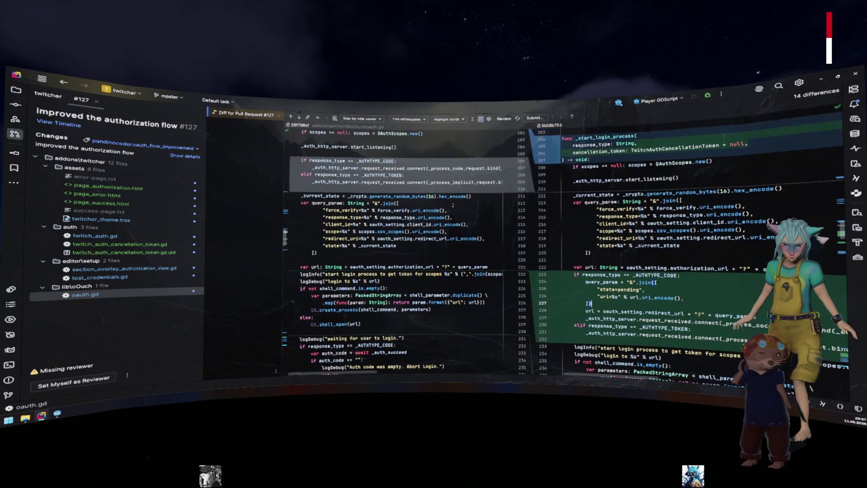
- Select authorization_url on line 222 and the old url-building line 221
{"action": "mouse_move", "coordinate": [453, 206]}
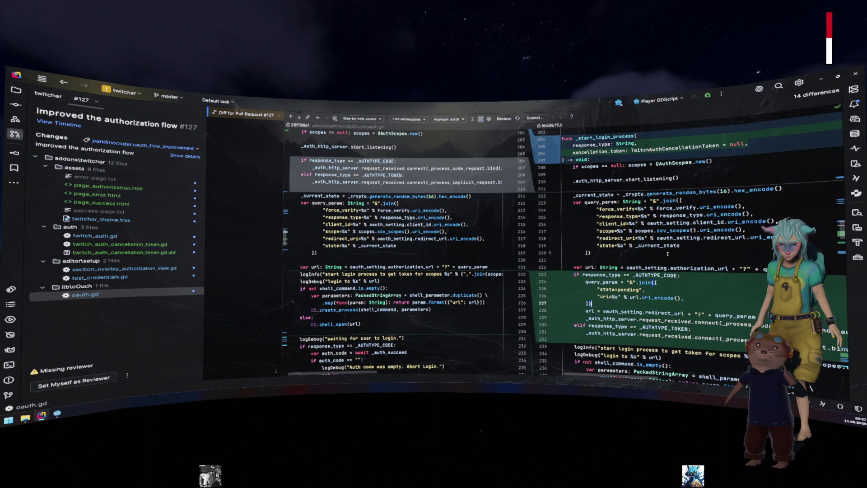
{"action": "scroll", "coordinate": [692, 248], "scroll_direction": "down", "scroll_amount": 1}
{"action": "double_click", "coordinate": [692, 246]}
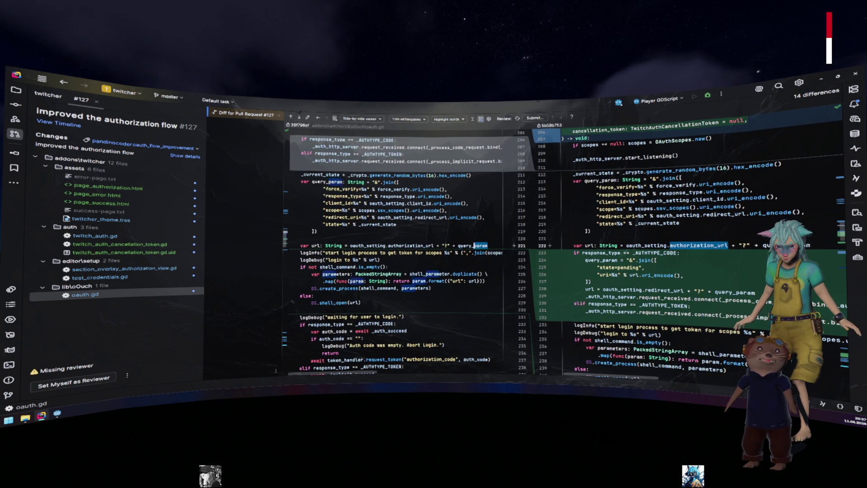
{"action": "left_click_drag", "start_coordinate": [489, 245], "coordinate": [291, 245]}
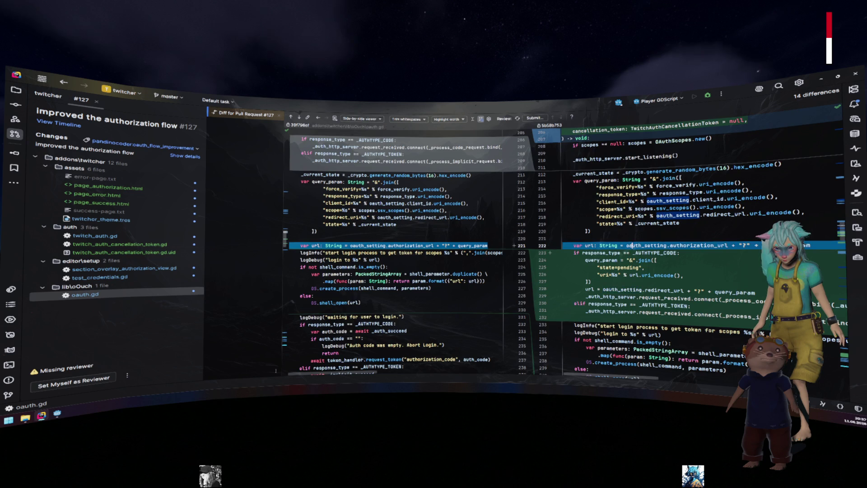
- Scroll down and highlight every use of redirect_url in the new url-building code
{"action": "scroll", "coordinate": [621, 245], "scroll_direction": "down", "scroll_amount": 2}
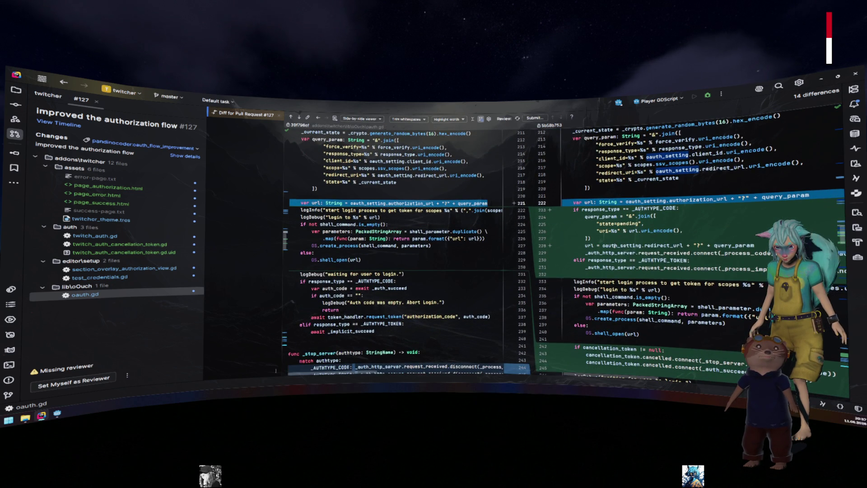
{"action": "mouse_move", "coordinate": [614, 246]}
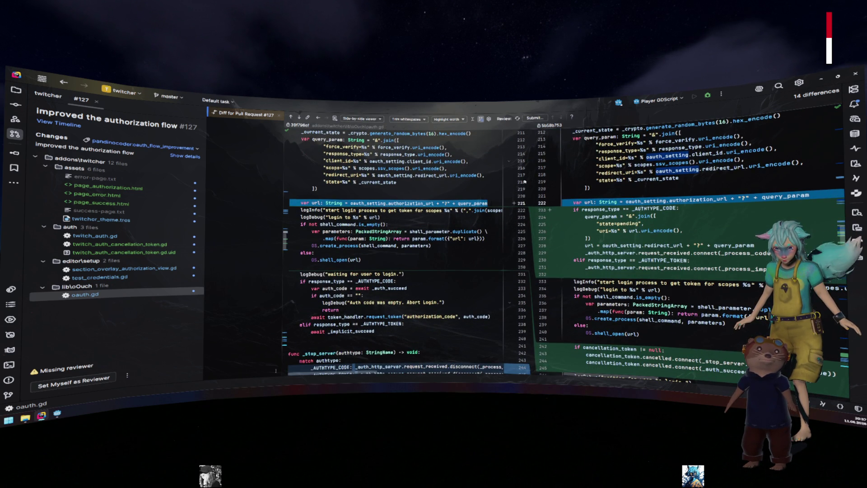
{"action": "scroll", "coordinate": [680, 208], "scroll_direction": "down", "scroll_amount": 1}
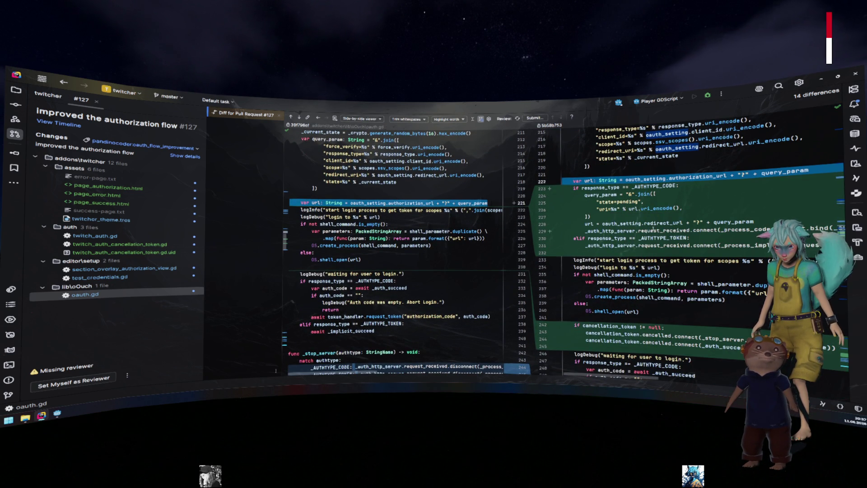
{"action": "left_click", "coordinate": [650, 223]}
{"action": "mouse_move", "coordinate": [653, 283]}
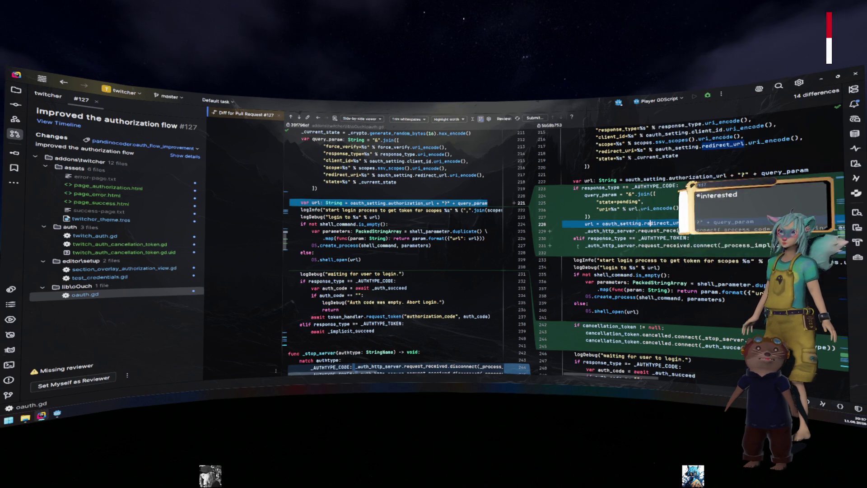
{"action": "mouse_move", "coordinate": [607, 231]}
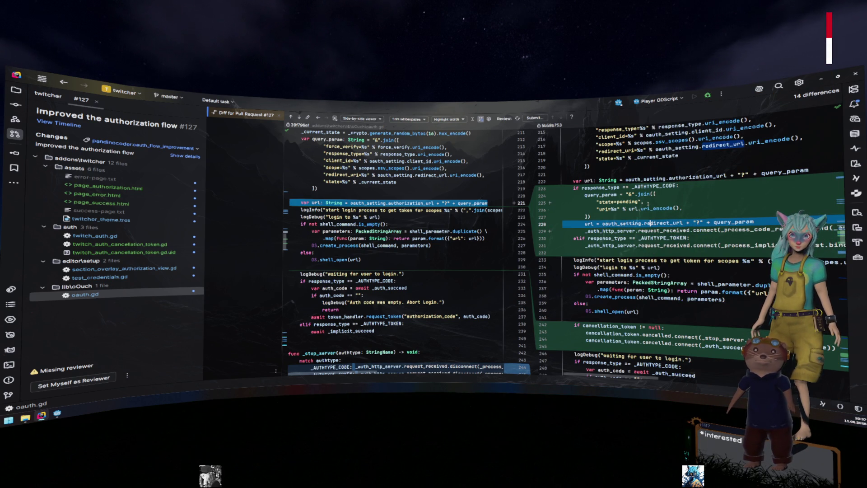
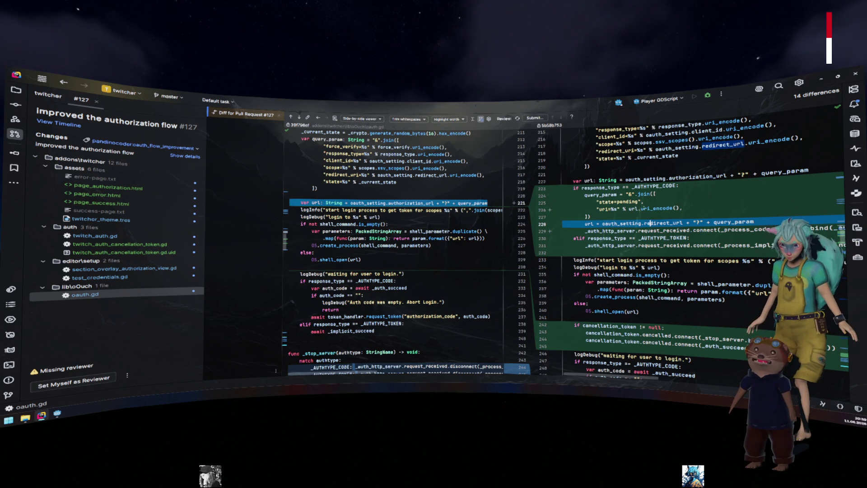
- Inspect the new cancellation_token check in oauth.gd and highlight usages of _auth_succeed
{"action": "scroll", "coordinate": [615, 230], "scroll_direction": "down", "scroll_amount": 5}
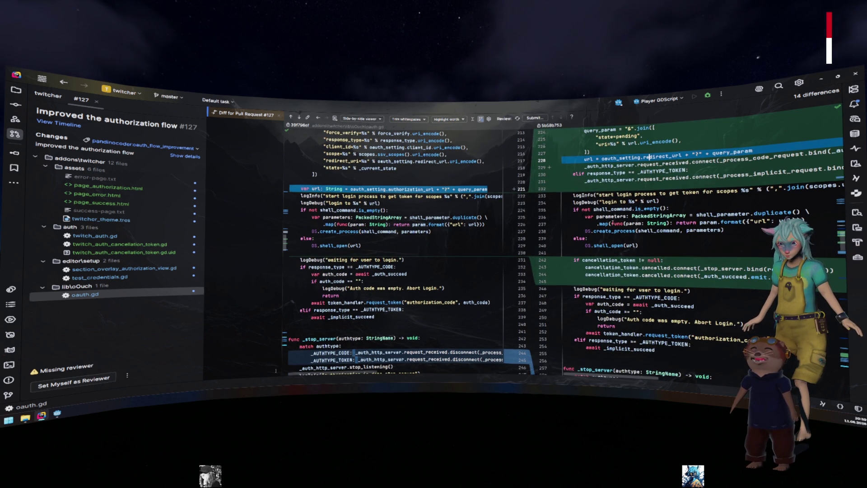
{"action": "scroll", "coordinate": [618, 216], "scroll_direction": "down", "scroll_amount": 1}
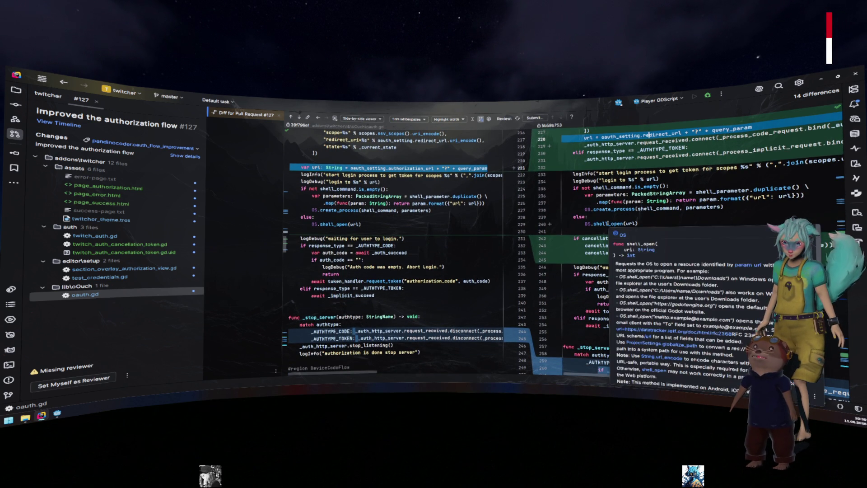
{"action": "left_click", "coordinate": [608, 238]}
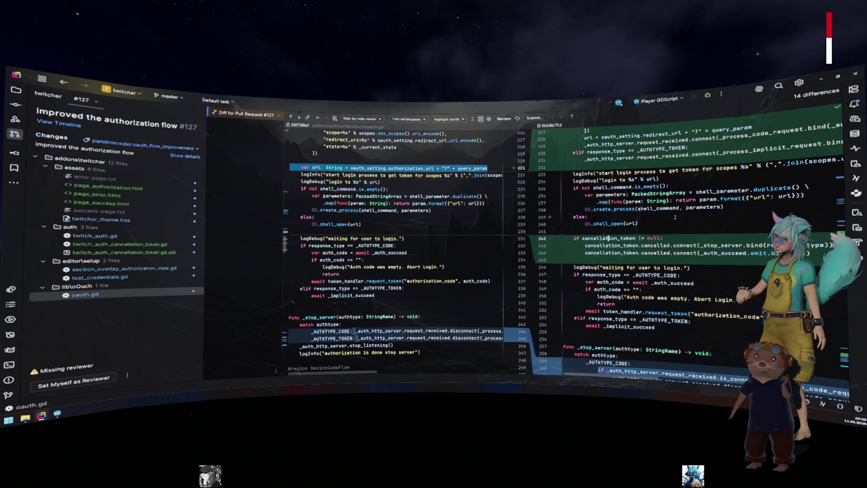
{"action": "left_click", "coordinate": [720, 245]}
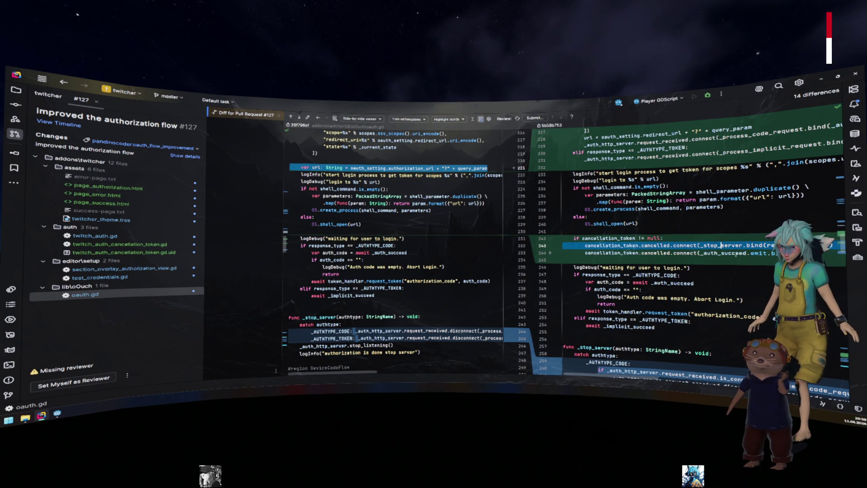
{"action": "left_click", "coordinate": [732, 253]}
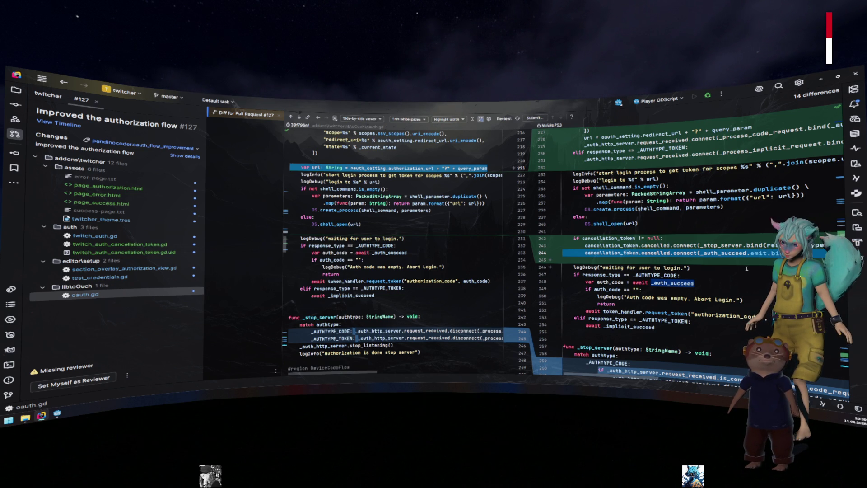
- Scroll down to the rewritten _stop_server function and mark it
{"action": "scroll", "coordinate": [747, 268], "scroll_direction": "down", "scroll_amount": 2}
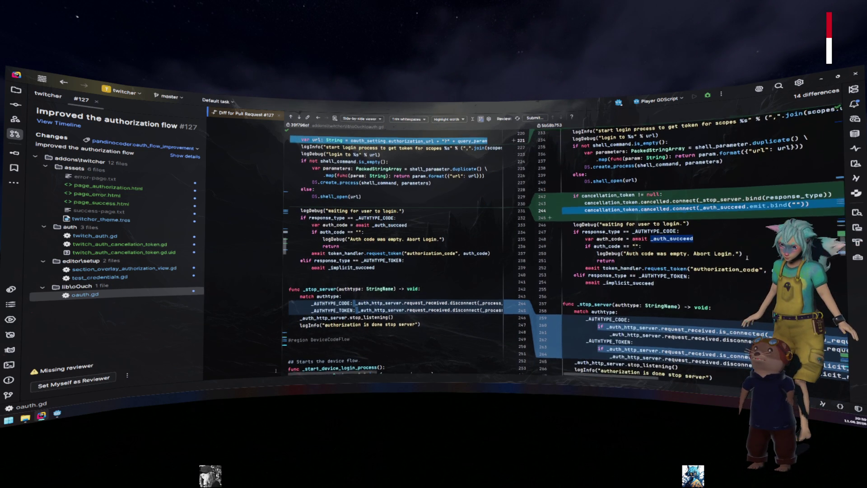
{"action": "scroll", "coordinate": [747, 257], "scroll_direction": "down", "scroll_amount": 3}
{"action": "left_click", "coordinate": [741, 240]}
{"action": "scroll", "coordinate": [741, 241], "scroll_direction": "down", "scroll_amount": 1}
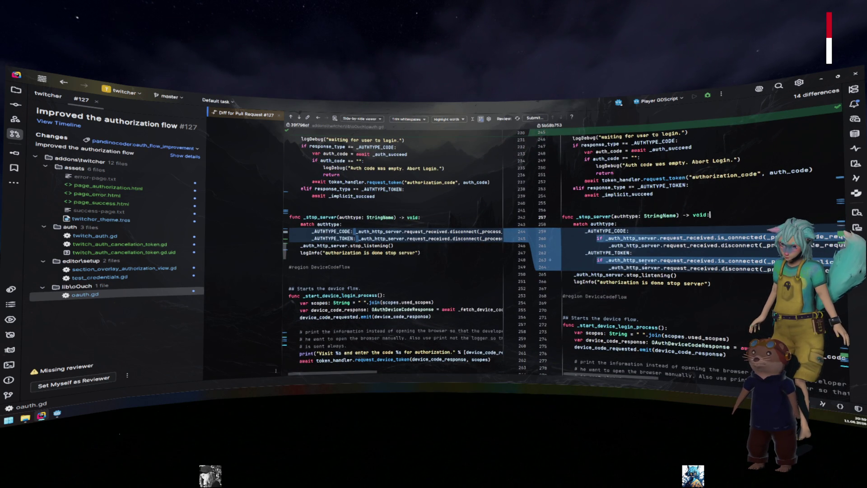
- Widen the new-version pane and scan the long lines, highlighting _auth_http_server usages
{"action": "left_click_drag", "start_coordinate": [495, 247], "coordinate": [471, 244]}
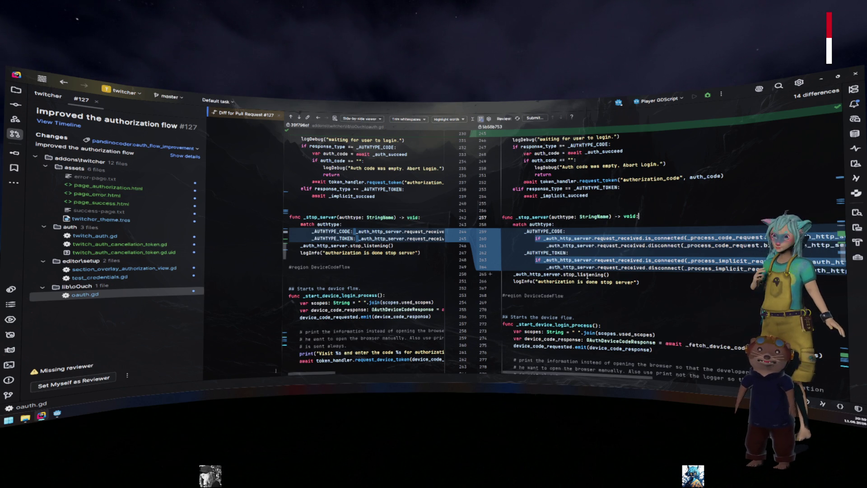
{"action": "scroll", "coordinate": [555, 254], "scroll_direction": "right", "scroll_amount": 1}
{"action": "scroll", "coordinate": [555, 253], "scroll_direction": "right", "scroll_amount": 2}
{"action": "left_click", "coordinate": [574, 238]}
{"action": "scroll", "coordinate": [653, 240], "scroll_direction": "right", "scroll_amount": 5}
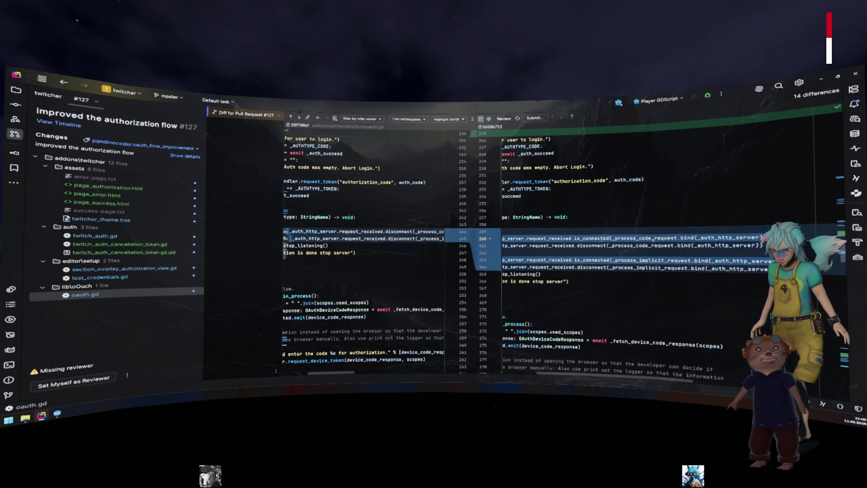
{"action": "scroll", "coordinate": [622, 248], "scroll_direction": "left", "scroll_amount": 7}
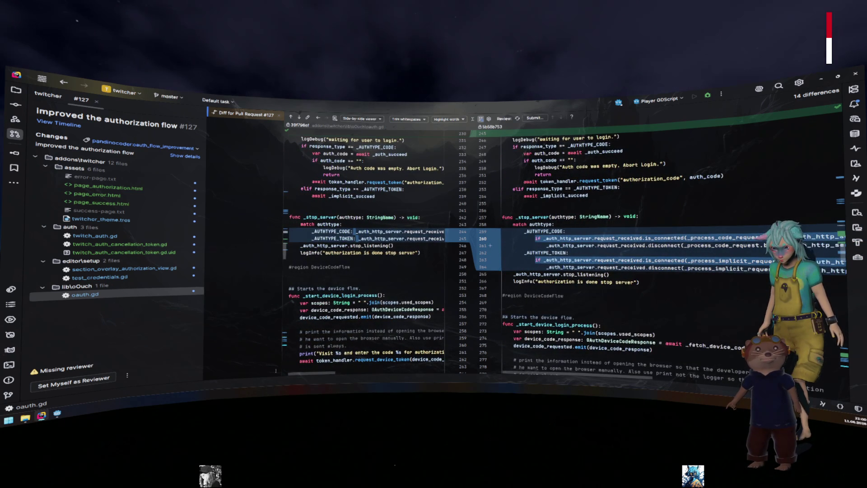
{"action": "scroll", "coordinate": [542, 247], "scroll_direction": "right", "scroll_amount": 3}
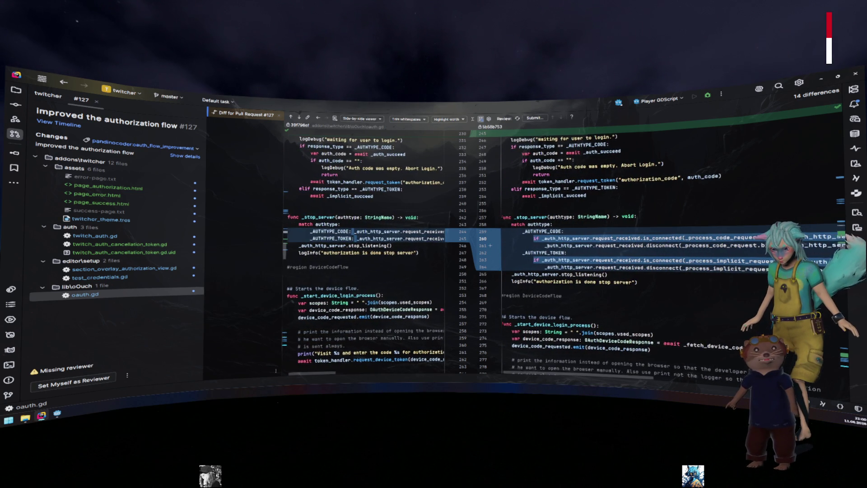
{"action": "scroll", "coordinate": [537, 245], "scroll_direction": "left", "scroll_amount": 3}
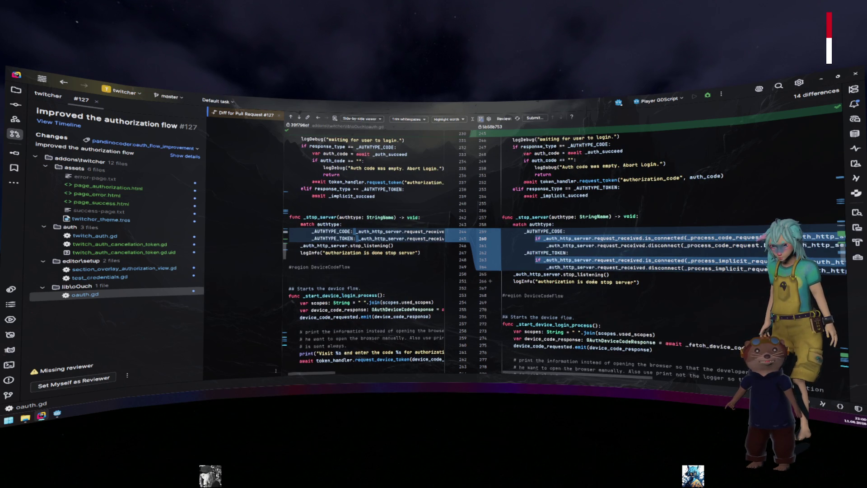
{"action": "scroll", "coordinate": [536, 245], "scroll_direction": "down", "scroll_amount": 20}
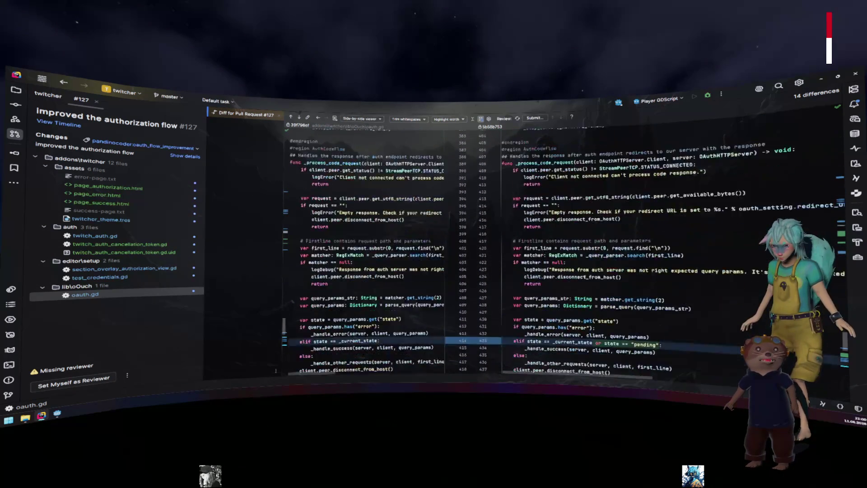
{"action": "scroll", "coordinate": [585, 275], "scroll_direction": "down", "scroll_amount": 8}
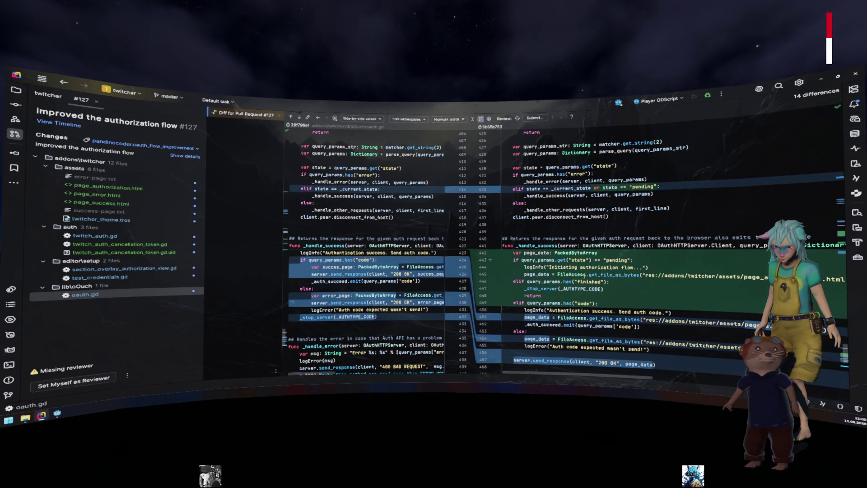
{"action": "double_click", "coordinate": [559, 197]}
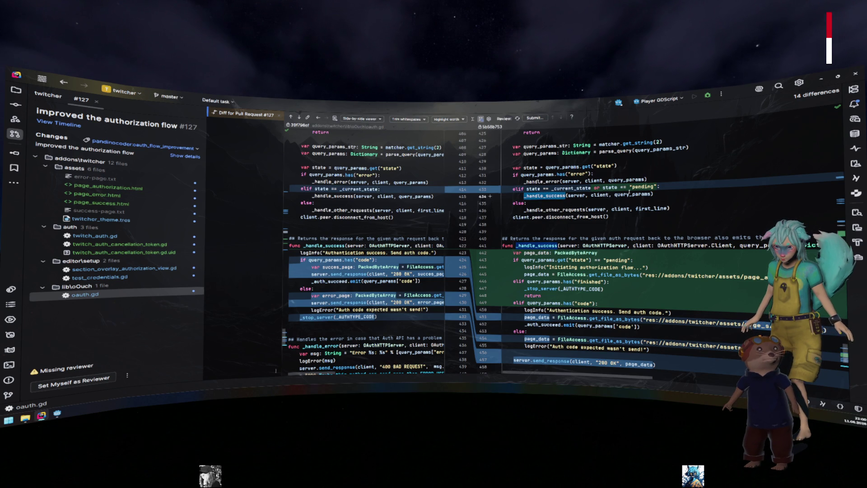
{"action": "left_click", "coordinate": [540, 195]}
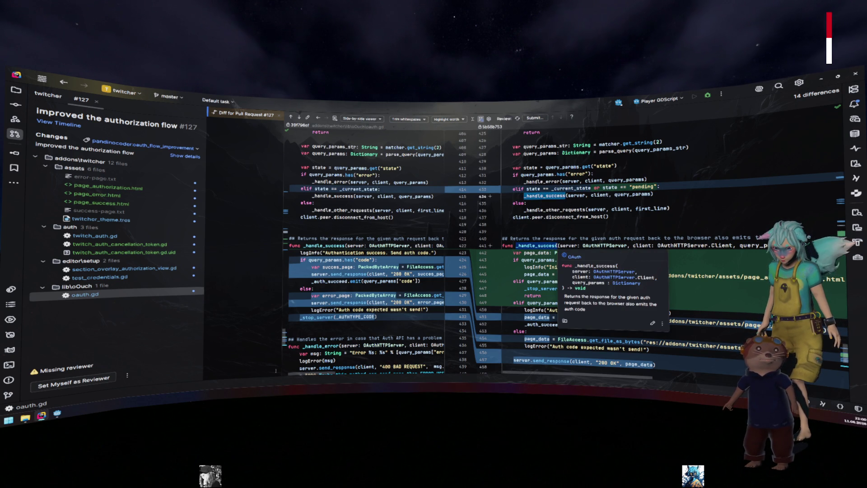
{"action": "scroll", "coordinate": [565, 237], "scroll_direction": "down", "scroll_amount": 1}
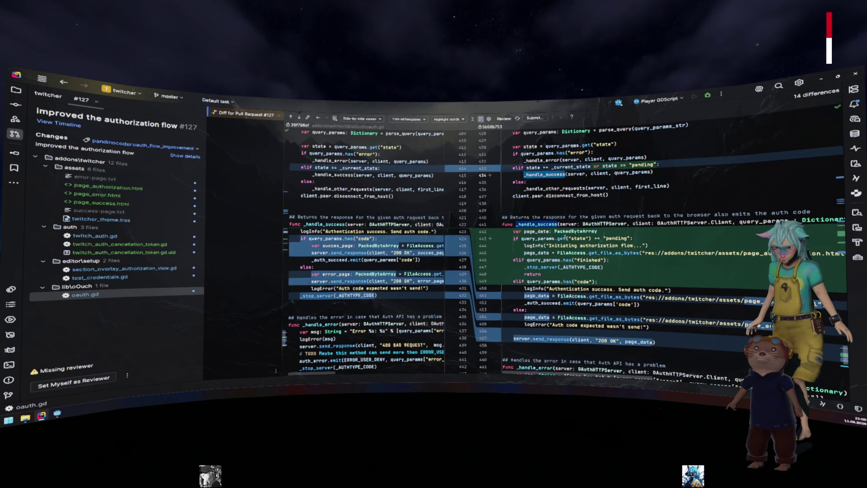
{"action": "scroll", "coordinate": [567, 238], "scroll_direction": "down", "scroll_amount": 1}
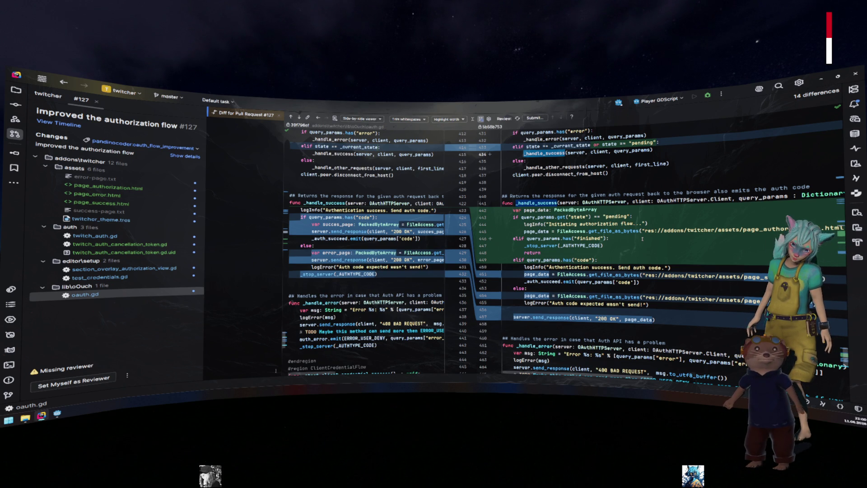
{"action": "left_click", "coordinate": [642, 239]}
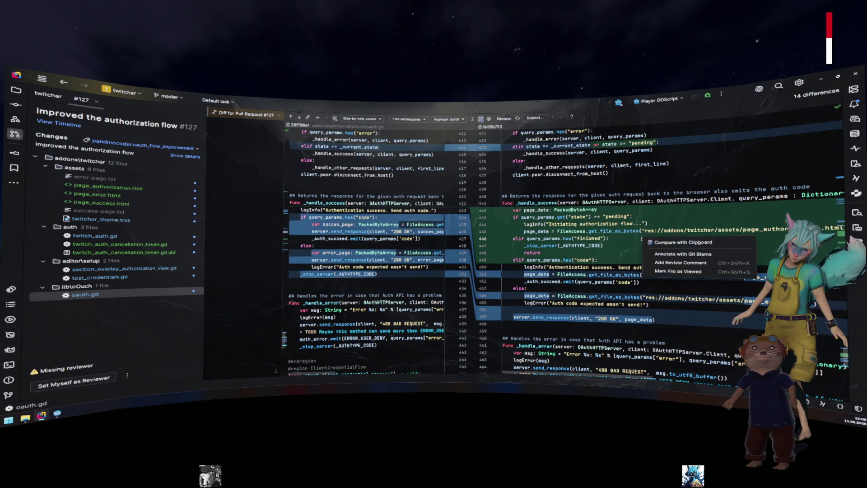
- Select the page_authorization.html path on line 445 of the diff
{"action": "scroll", "coordinate": [623, 235], "scroll_direction": "right", "scroll_amount": 3}
{"action": "left_click_drag", "start_coordinate": [759, 229], "coordinate": [697, 230]}
{"action": "mouse_move", "coordinate": [718, 230]}
{"action": "left_mouse_down"}
{"action": "mouse_move", "coordinate": [668, 230]}
{"action": "mouse_move", "coordinate": [678, 230]}
{"action": "left_mouse_up"}
- Clear the line 445 selection and switch to the Godot editor
{"action": "scroll", "coordinate": [678, 231], "scroll_direction": "right", "scroll_amount": 5}
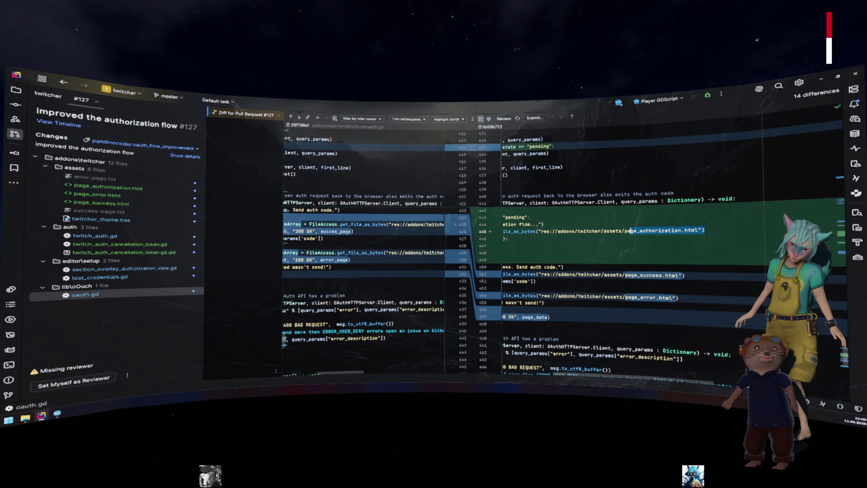
{"action": "scroll", "coordinate": [476, 253], "scroll_direction": "left", "scroll_amount": 6}
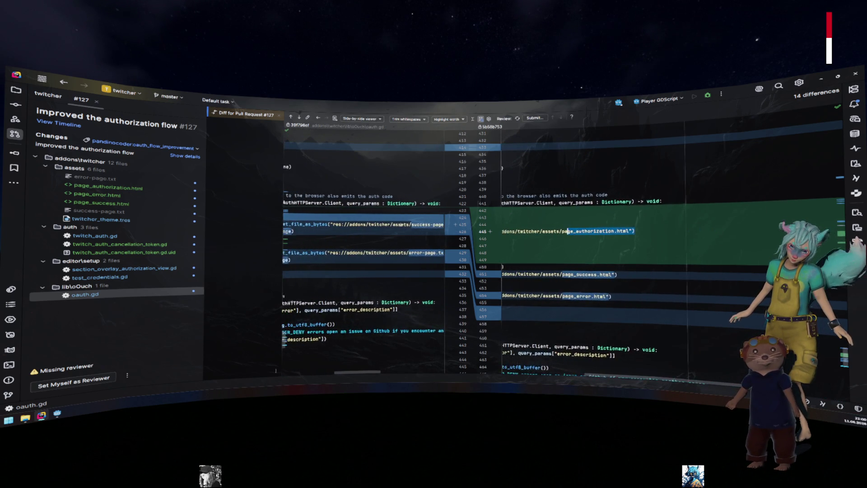
{"action": "scroll", "coordinate": [476, 252], "scroll_direction": "left", "scroll_amount": 6}
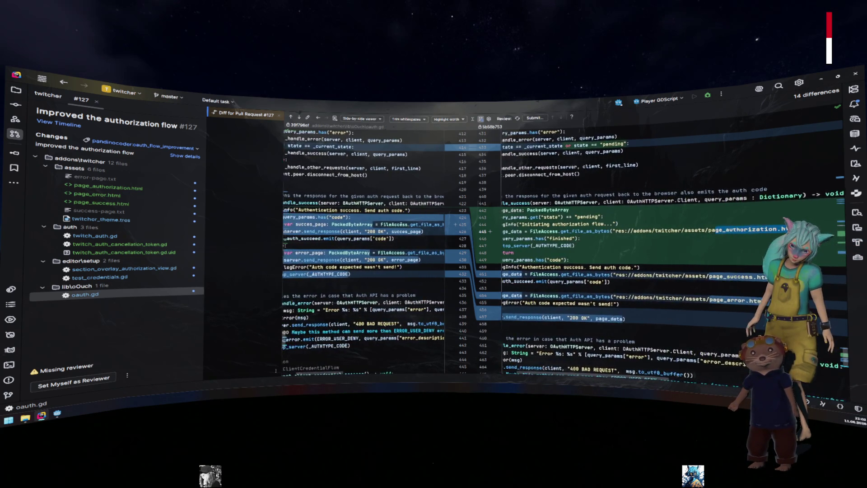
{"action": "left_click", "coordinate": [599, 223]}
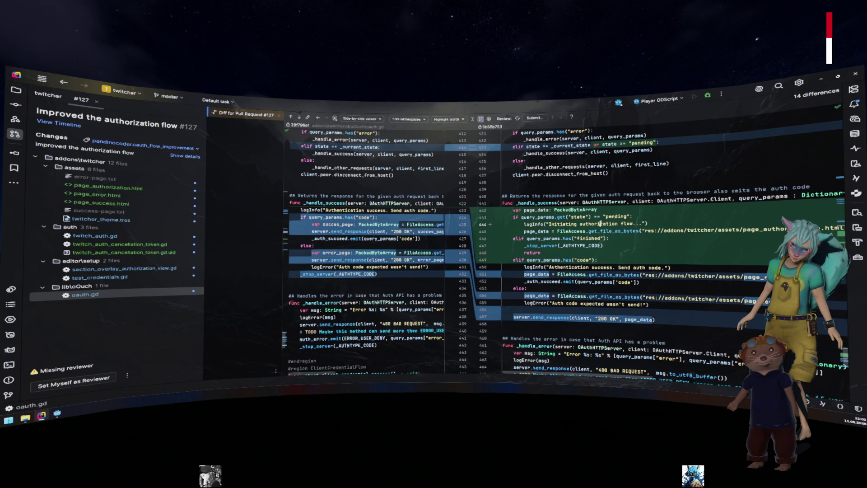
{"action": "left_click", "coordinate": [56, 413]}
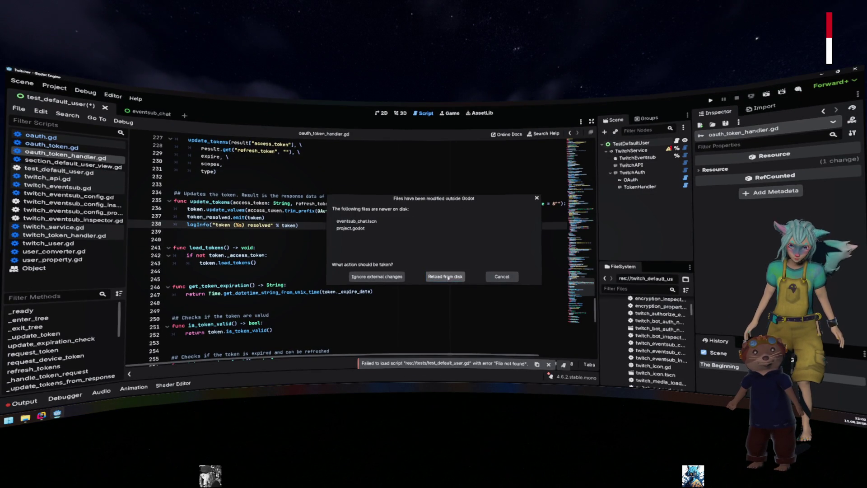
- Reload the externally modified files from disk and glance at Project Settings
{"action": "left_click", "coordinate": [464, 278]}
{"action": "left_click", "coordinate": [317, 211]}
{"action": "left_click", "coordinate": [55, 87]}
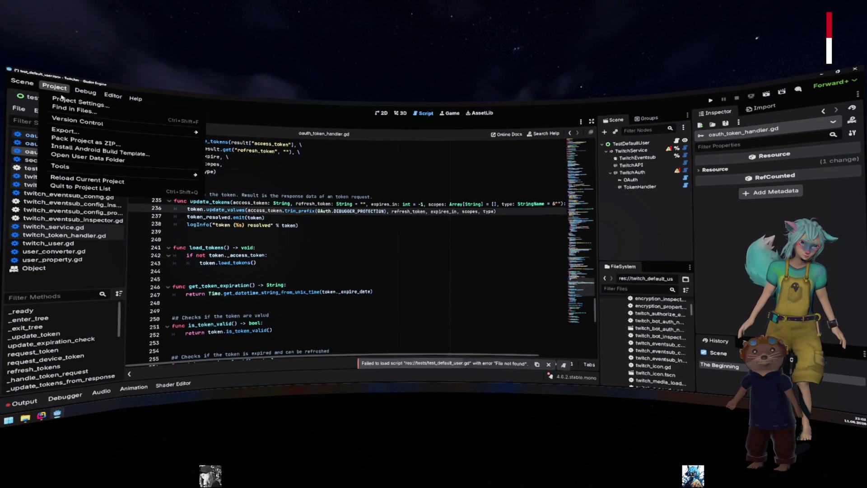
{"action": "left_click", "coordinate": [64, 99]}
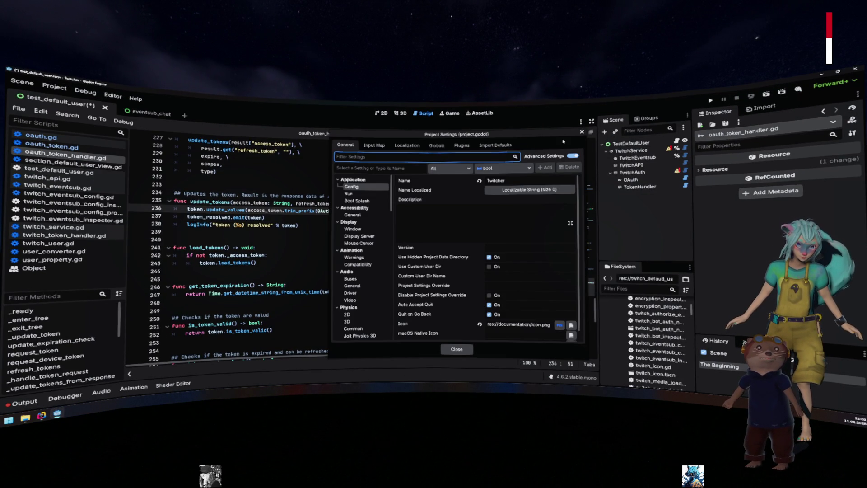
{"action": "left_click", "coordinate": [581, 132]}
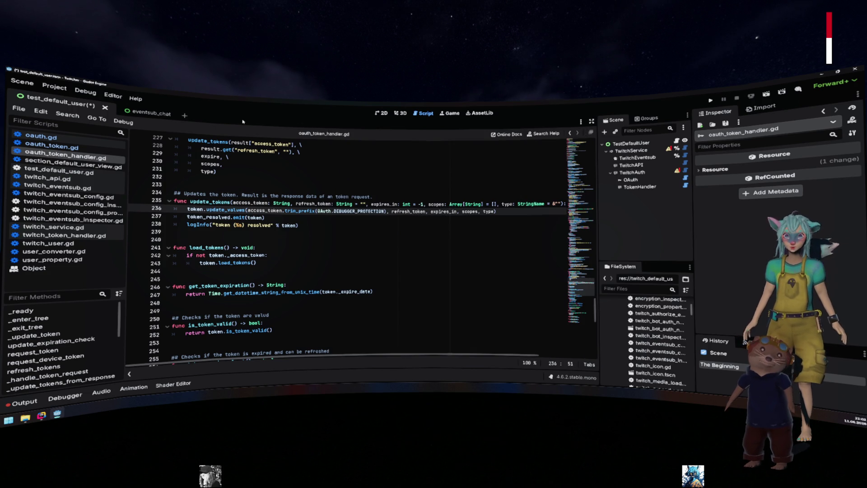
- Open the Export dialog, enlarge it, and view which resources the export includes
{"action": "left_click", "coordinate": [50, 88]}
{"action": "left_click", "coordinate": [66, 130]}
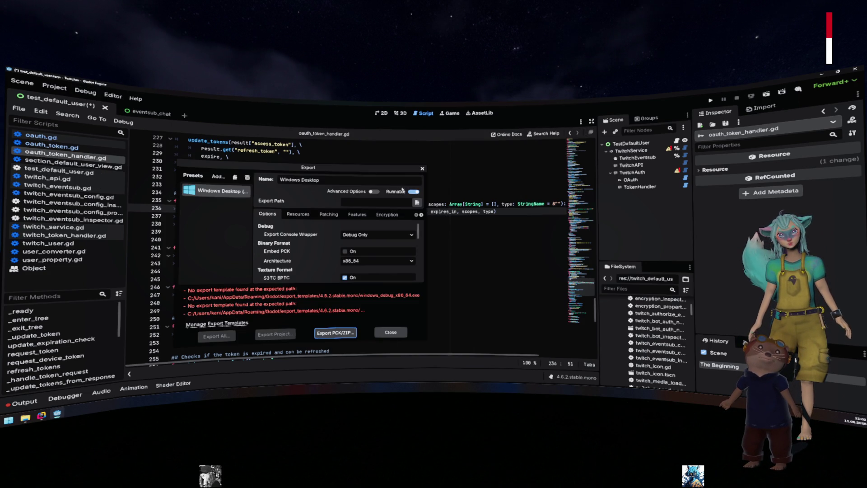
{"action": "left_click_drag", "start_coordinate": [333, 176], "coordinate": [429, 156]}
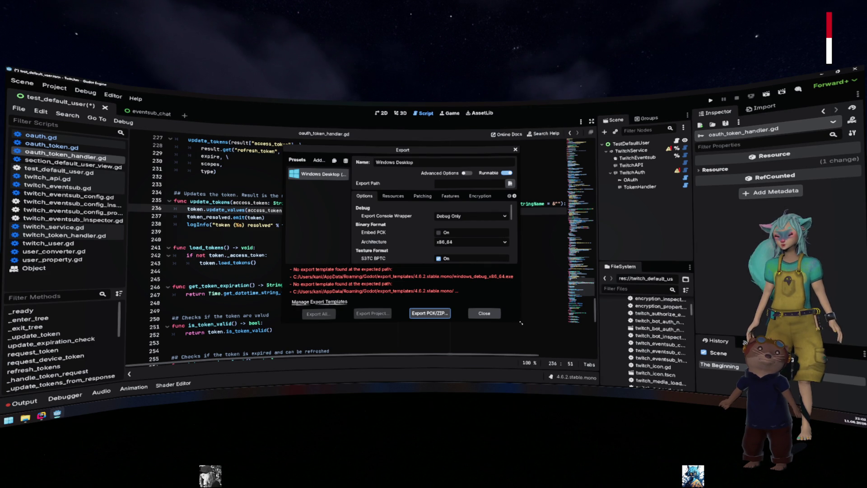
{"action": "left_click_drag", "start_coordinate": [520, 323], "coordinate": [631, 362]}
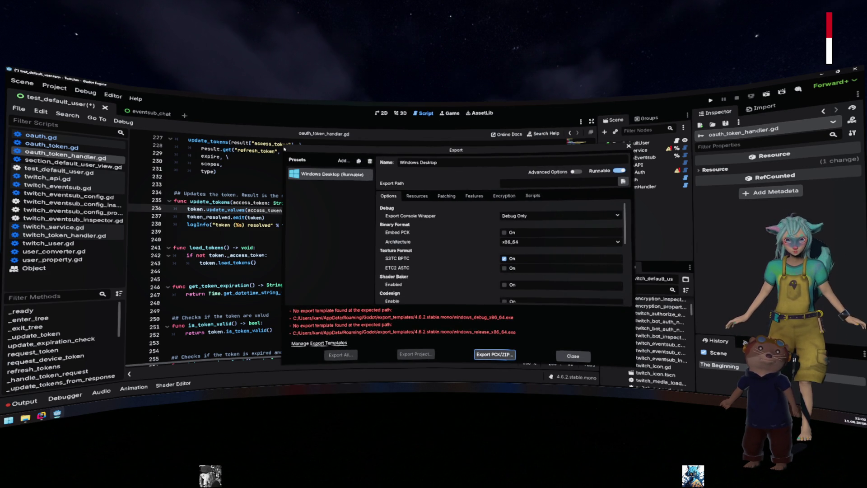
{"action": "left_click_drag", "start_coordinate": [282, 143], "coordinate": [142, 102]}
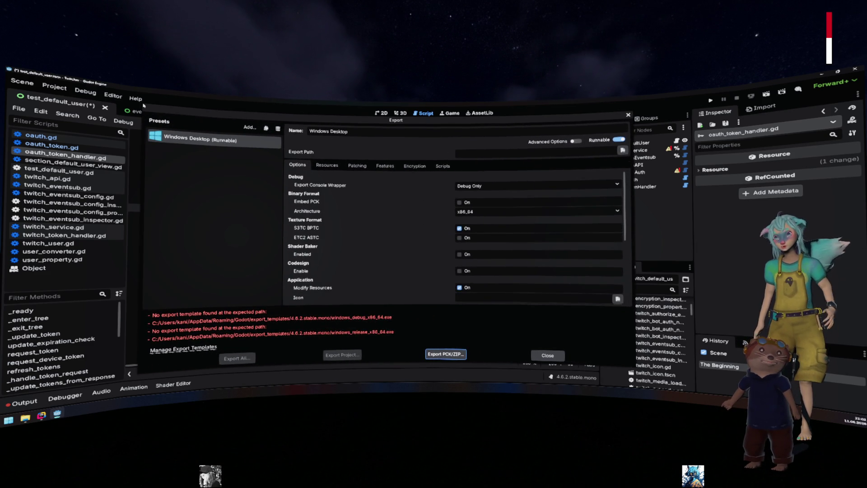
{"action": "left_click", "coordinate": [336, 166]}
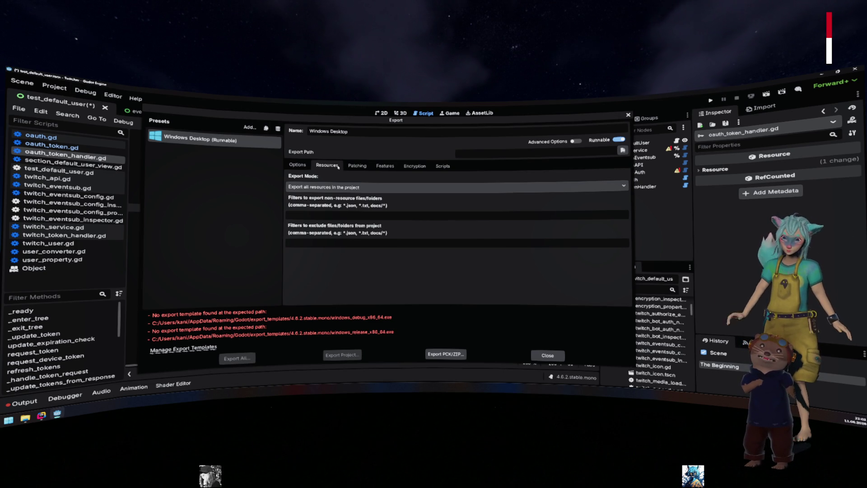
- Close the Export dialog and return to the PR #127 diff in Rider
{"action": "left_click", "coordinate": [628, 116]}
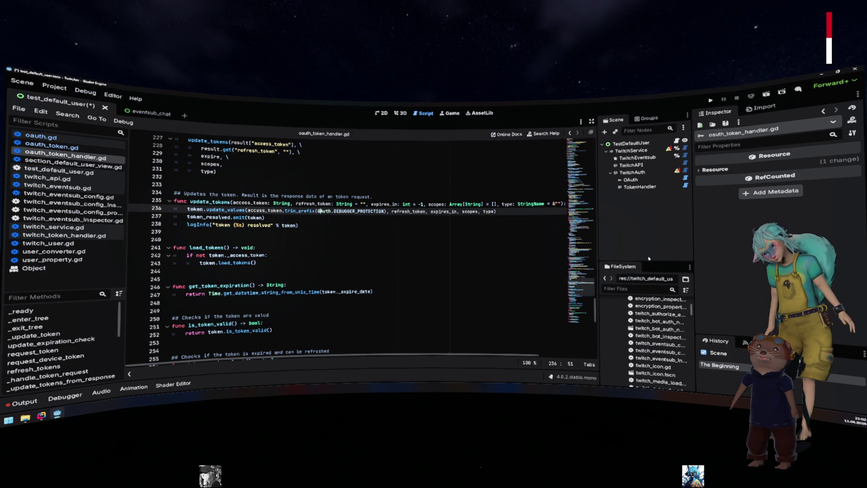
{"action": "left_click", "coordinate": [42, 416]}
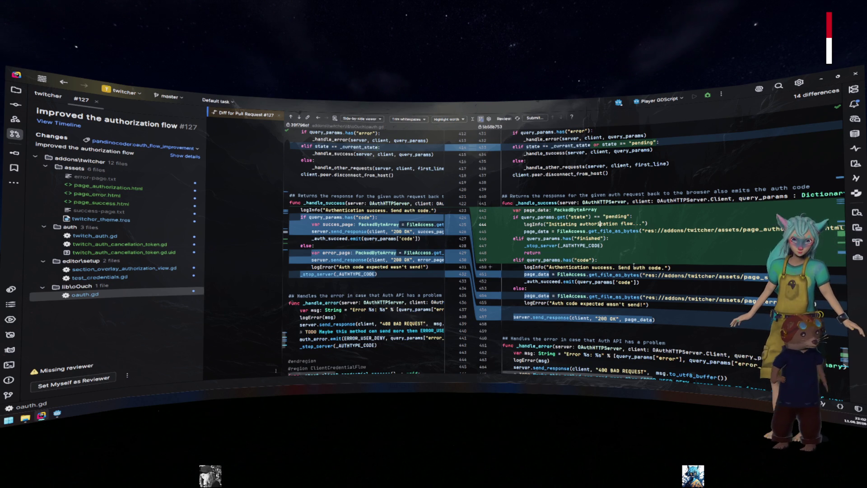
{"action": "double_click", "coordinate": [617, 216]}
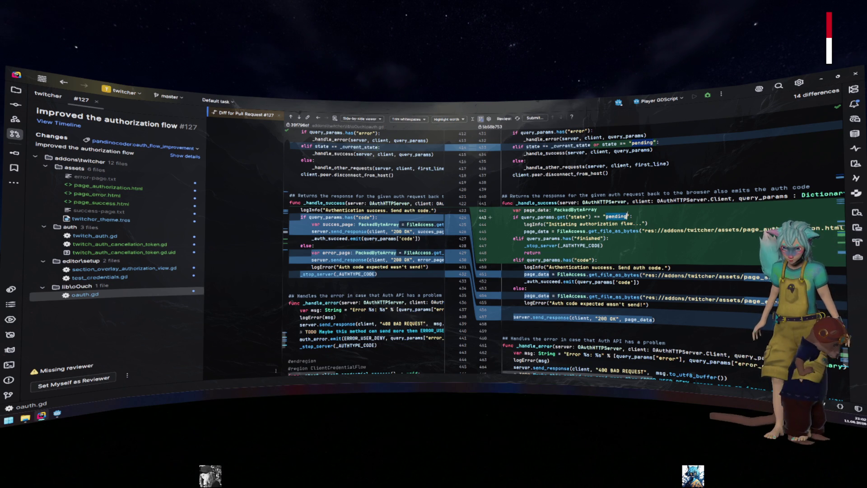
{"action": "scroll", "coordinate": [614, 216], "scroll_direction": "right", "scroll_amount": 3}
{"action": "scroll", "coordinate": [614, 216], "scroll_direction": "left", "scroll_amount": 3}
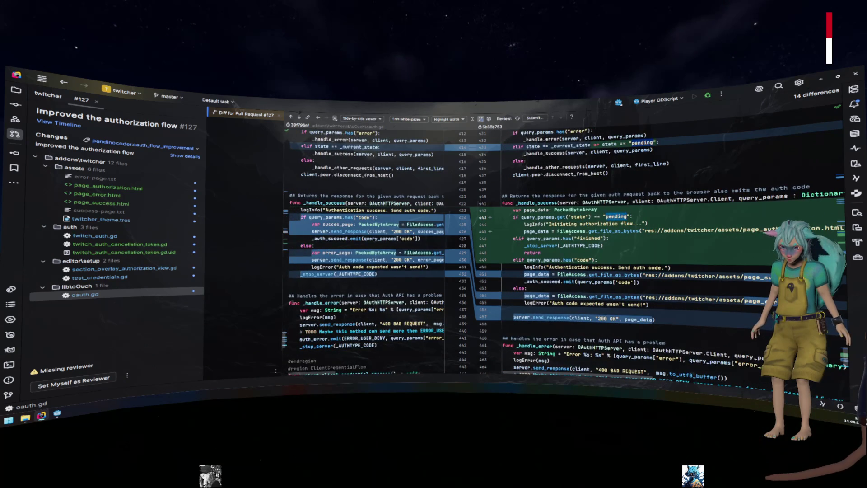
{"action": "double_click", "coordinate": [571, 231]}
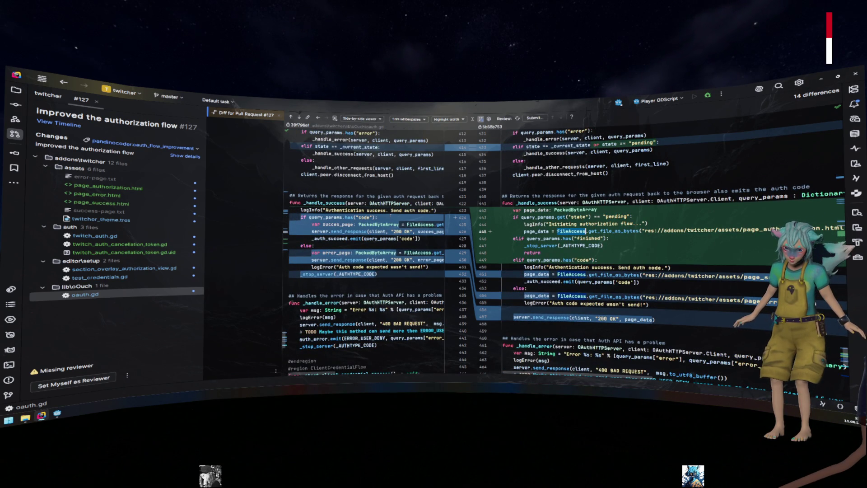
{"action": "double_click", "coordinate": [588, 238]}
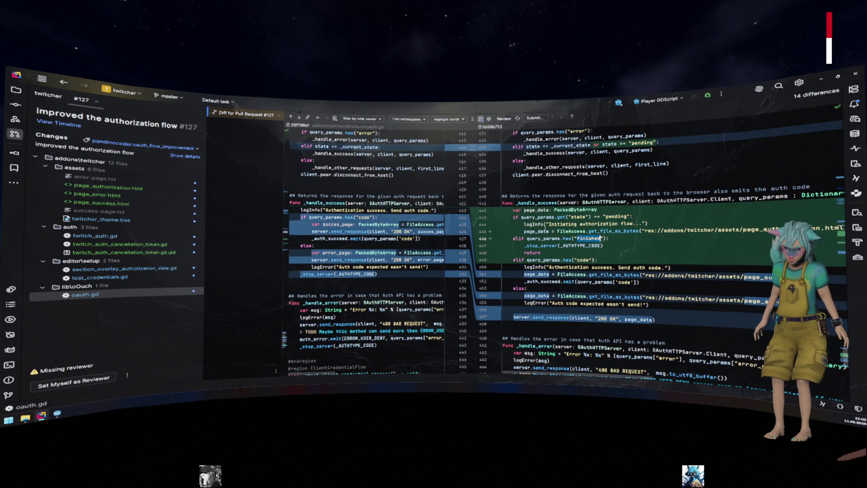
{"action": "scroll", "coordinate": [565, 244], "scroll_direction": "down", "scroll_amount": 3}
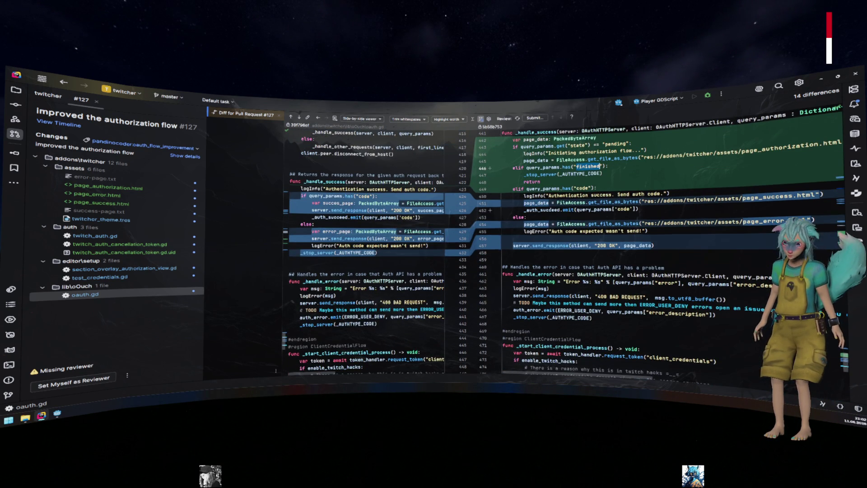
{"action": "scroll", "coordinate": [565, 243], "scroll_direction": "up", "scroll_amount": 1}
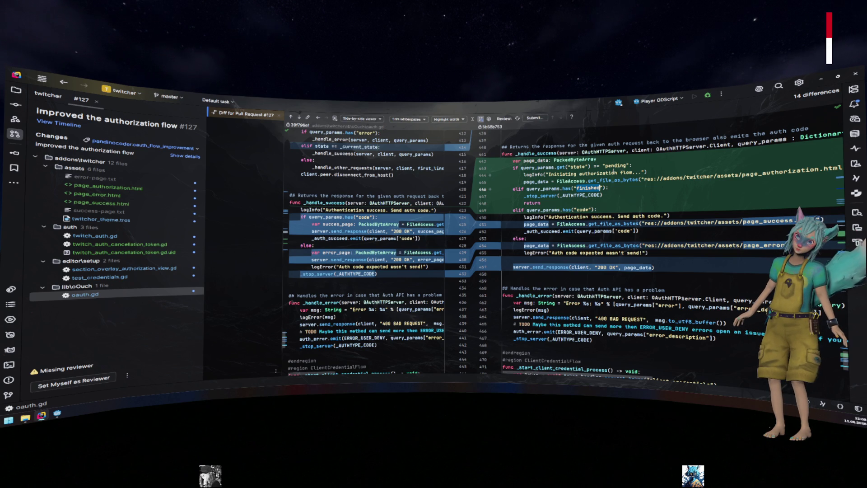
{"action": "scroll", "coordinate": [612, 186], "scroll_direction": "down", "scroll_amount": 10}
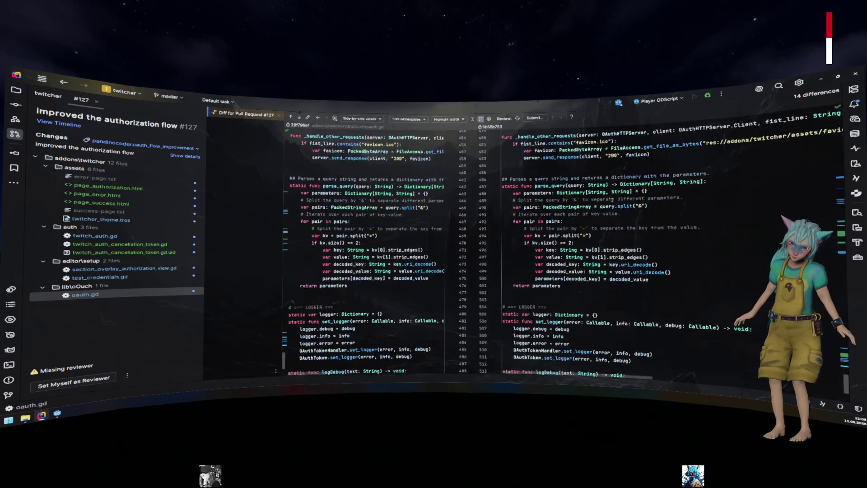
{"action": "scroll", "coordinate": [612, 204], "scroll_direction": "up", "scroll_amount": 10}
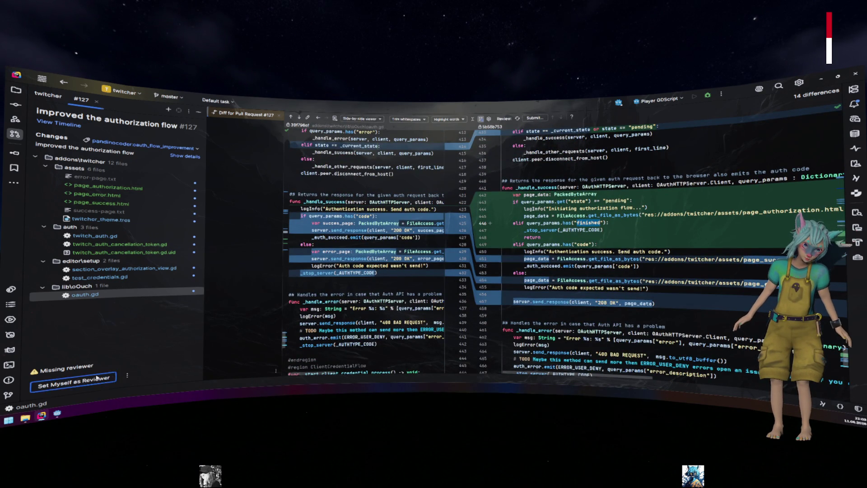
- Set yourself as reviewer of PR #127 and look over the review actions list
{"action": "left_click", "coordinate": [83, 382]}
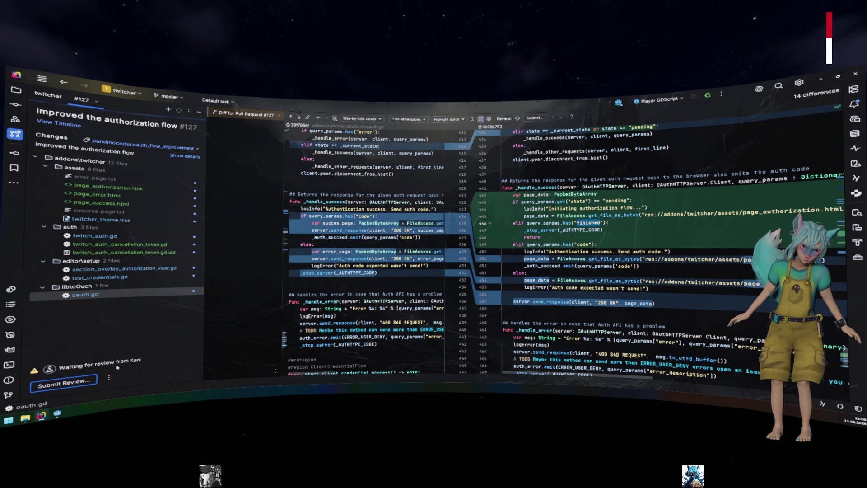
{"action": "left_click", "coordinate": [108, 378]}
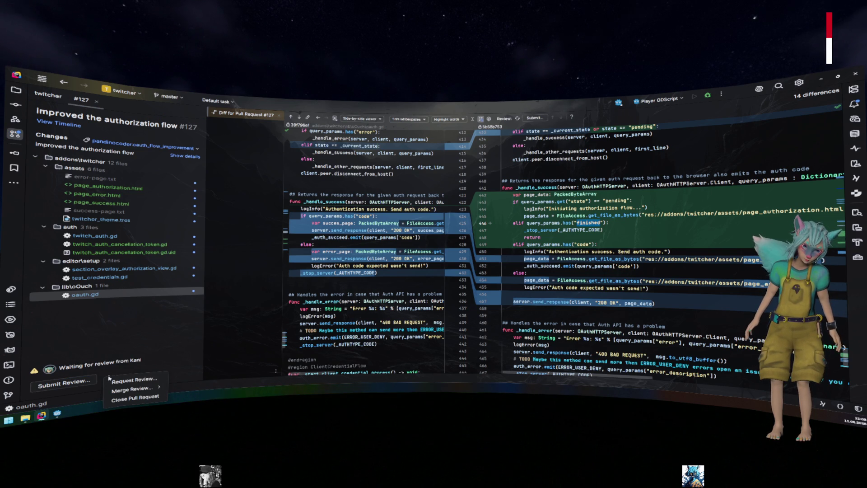
{"action": "mouse_move", "coordinate": [140, 389]}
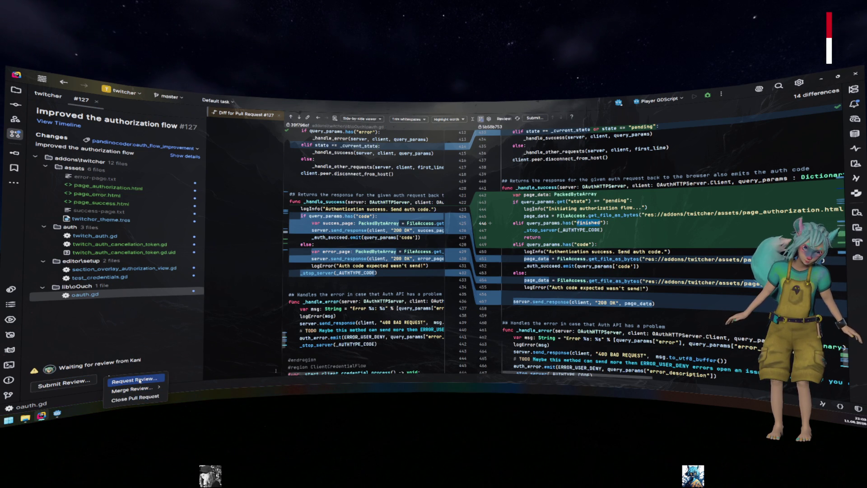
{"action": "key", "text": "Escape"}
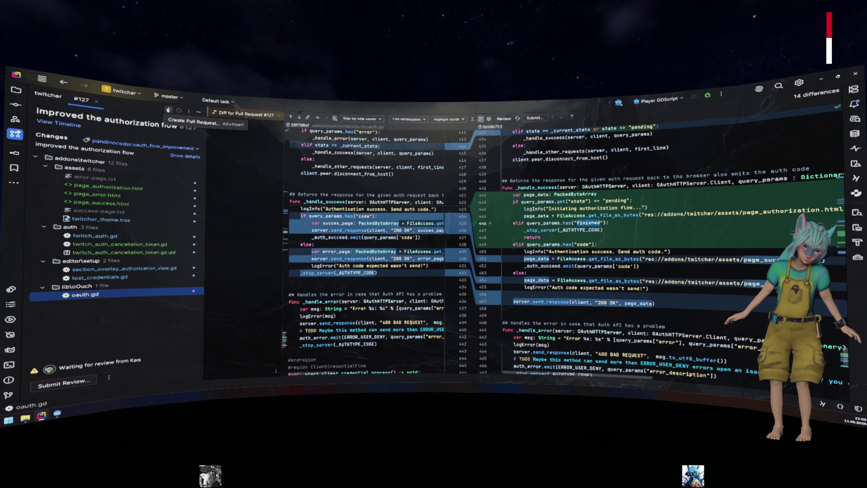
- Browse the panel options and review actions again, then show the twitch_auth.gd changes
{"action": "left_click", "coordinate": [188, 111]}
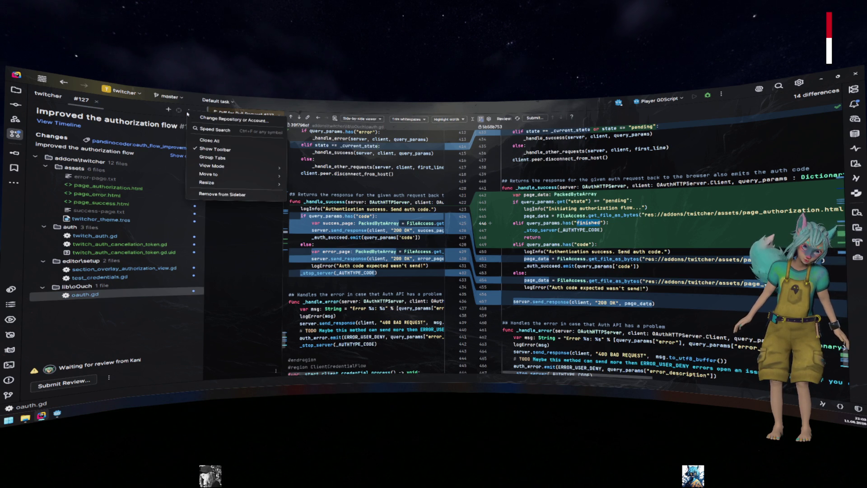
{"action": "left_click", "coordinate": [148, 110]}
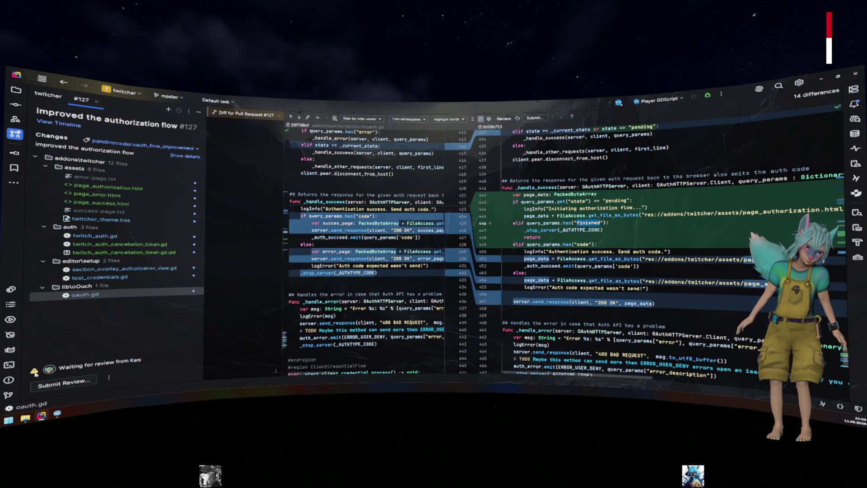
{"action": "left_click", "coordinate": [109, 378]}
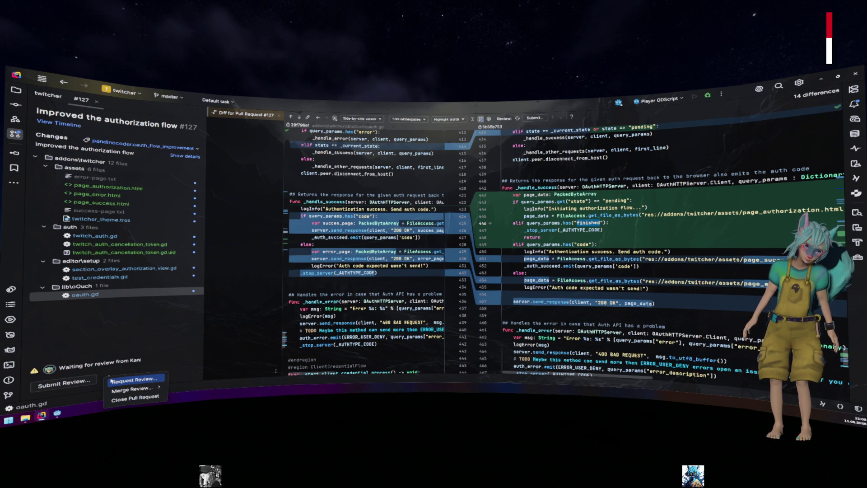
{"action": "left_click", "coordinate": [160, 341]}
{"action": "scroll", "coordinate": [601, 235], "scroll_direction": "up", "scroll_amount": 2}
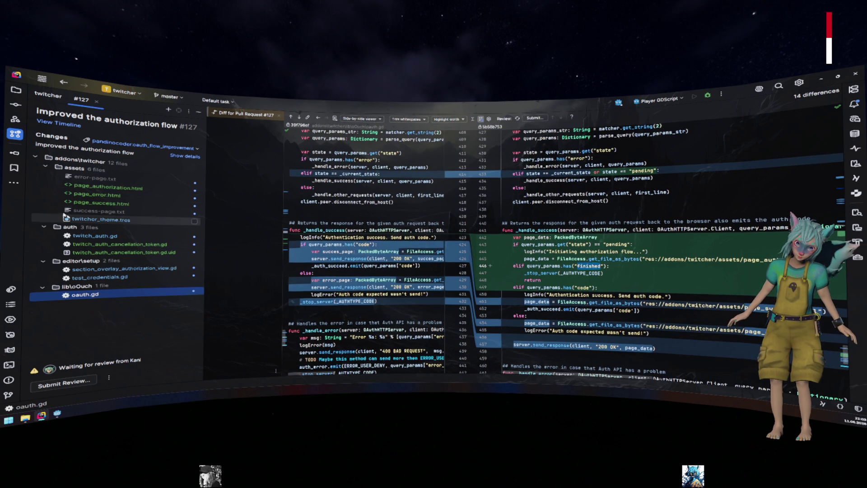
{"action": "left_click", "coordinate": [104, 235]}
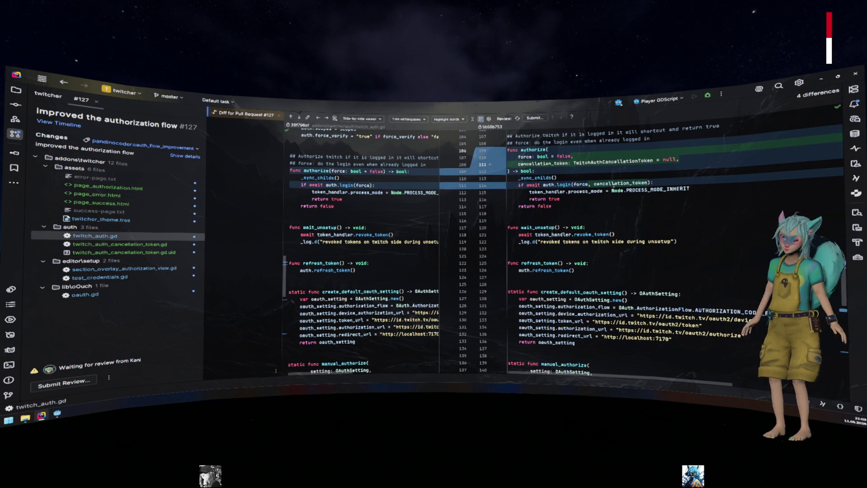
- Scroll through the twitch_auth.gd diff
{"action": "scroll", "coordinate": [613, 184], "scroll_direction": "down", "scroll_amount": 10}
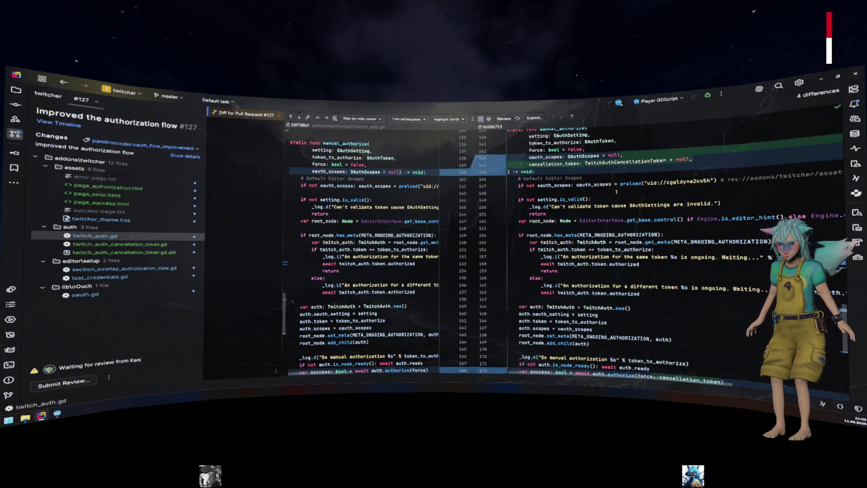
{"action": "scroll", "coordinate": [616, 191], "scroll_direction": "down", "scroll_amount": 3}
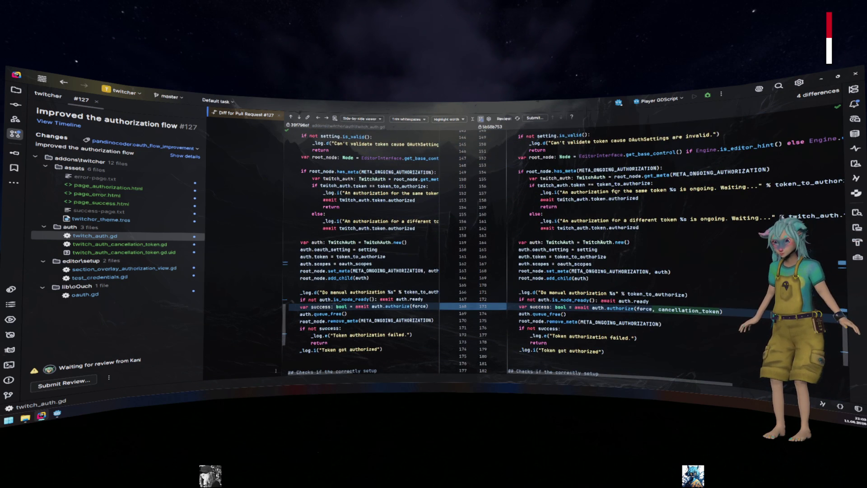
{"action": "scroll", "coordinate": [562, 254], "scroll_direction": "down", "scroll_amount": 6}
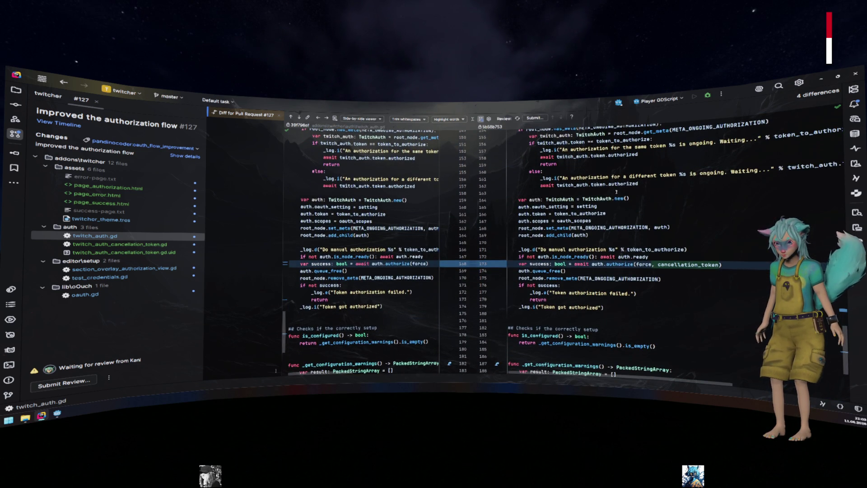
{"action": "scroll", "coordinate": [616, 192], "scroll_direction": "down", "scroll_amount": 2}
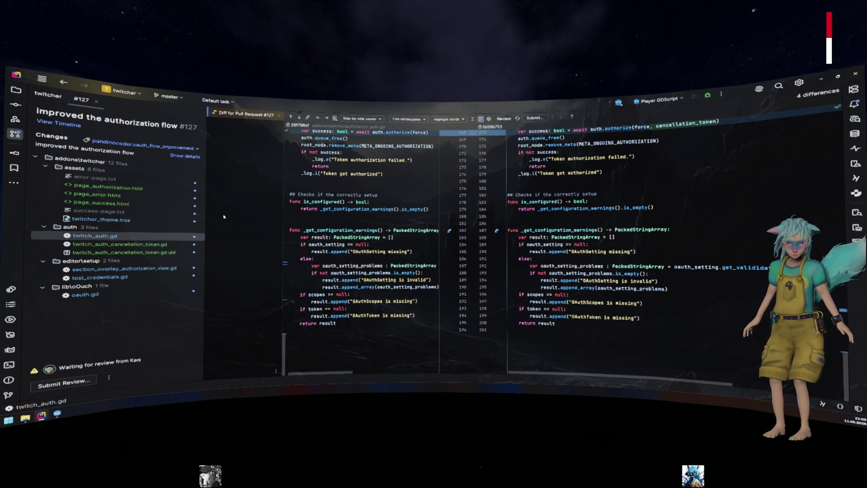
- Move to twitch_auth_cancellation_token.gd, start a comment on line 8, then discard it
{"action": "key", "text": "alt+Right"}
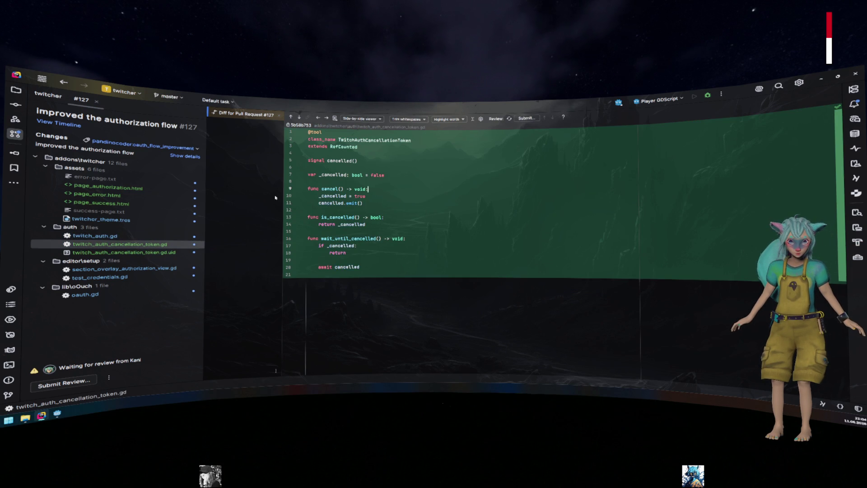
{"action": "left_click", "coordinate": [372, 181]}
{"action": "key", "text": "Return"}
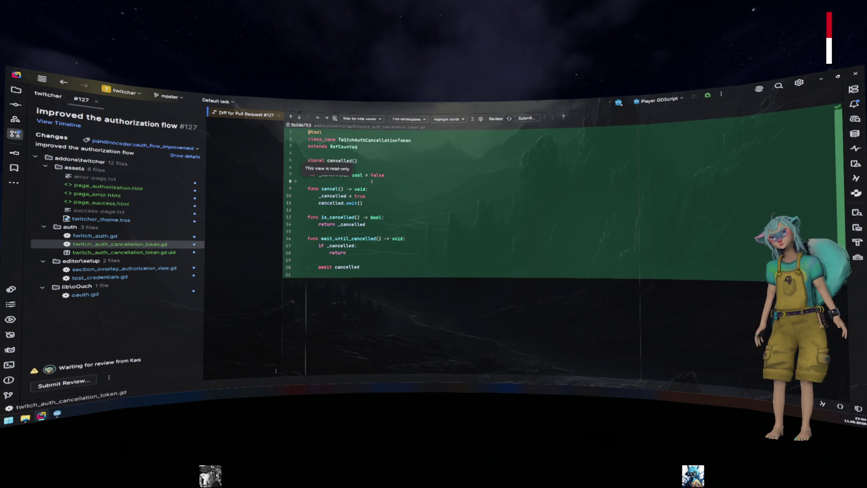
{"action": "left_click", "coordinate": [296, 181]}
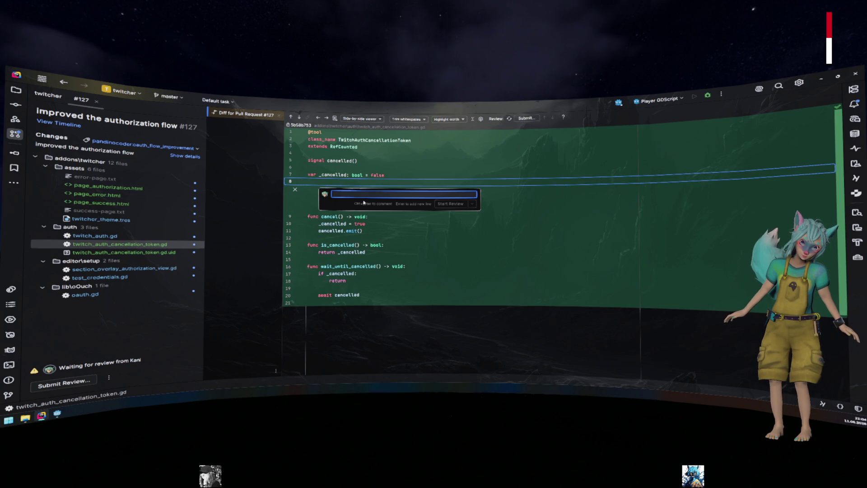
{"action": "left_click", "coordinate": [398, 174]}
{"action": "left_click", "coordinate": [295, 189]}
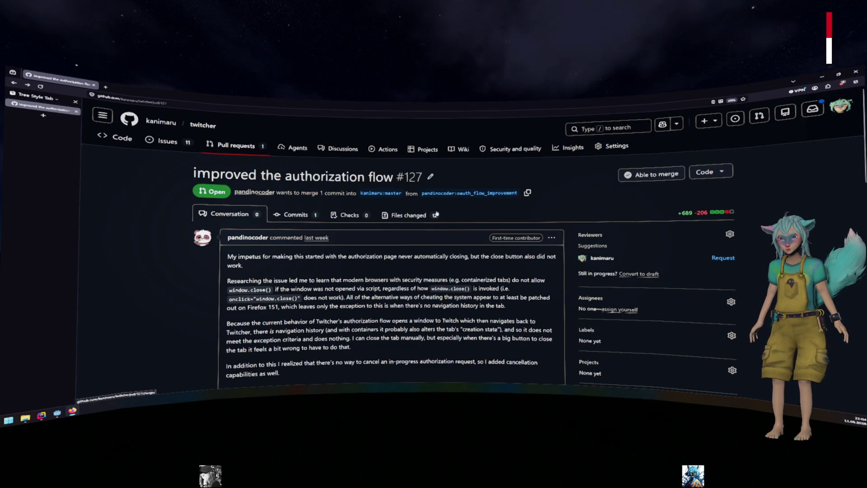
- Read through PR #127's description, then close the pull request tab
{"action": "scroll", "coordinate": [494, 209], "scroll_direction": "down", "scroll_amount": 3}
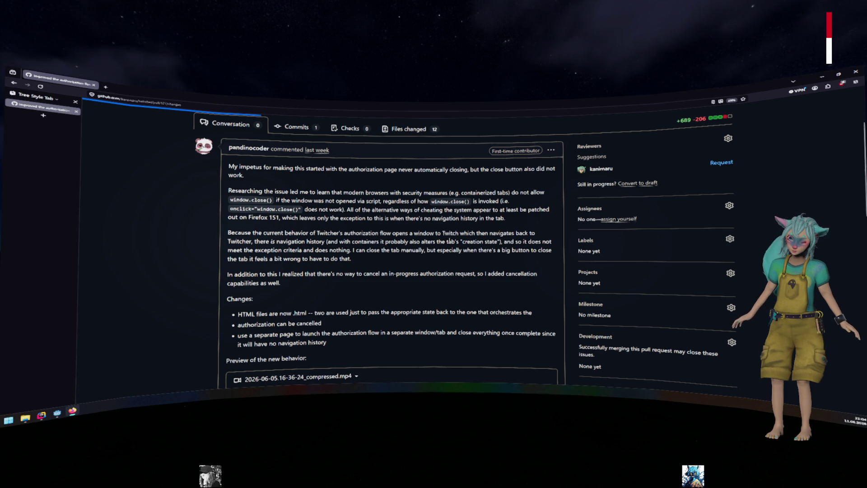
{"action": "scroll", "coordinate": [450, 240], "scroll_direction": "up", "scroll_amount": 3}
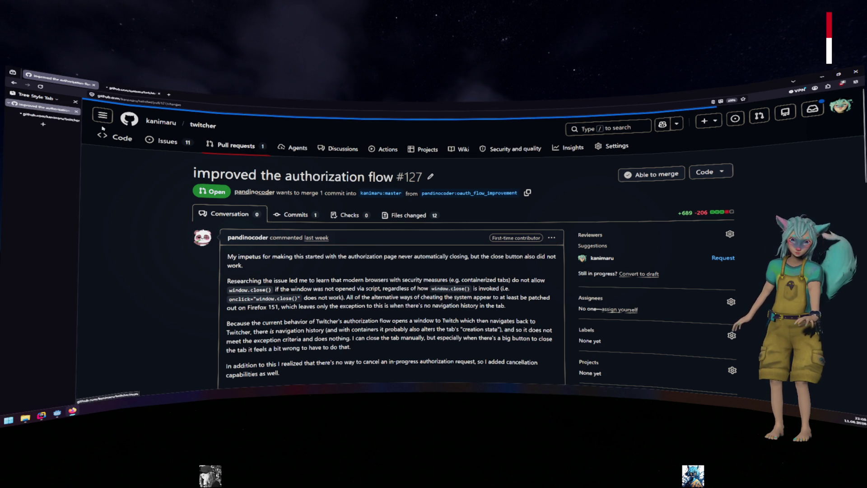
{"action": "middle_click", "coordinate": [49, 119]}
- Reopen the closed tab, open PR #127 and scroll its Files changed diff
{"action": "key", "text": "ctrl+shift+t"}
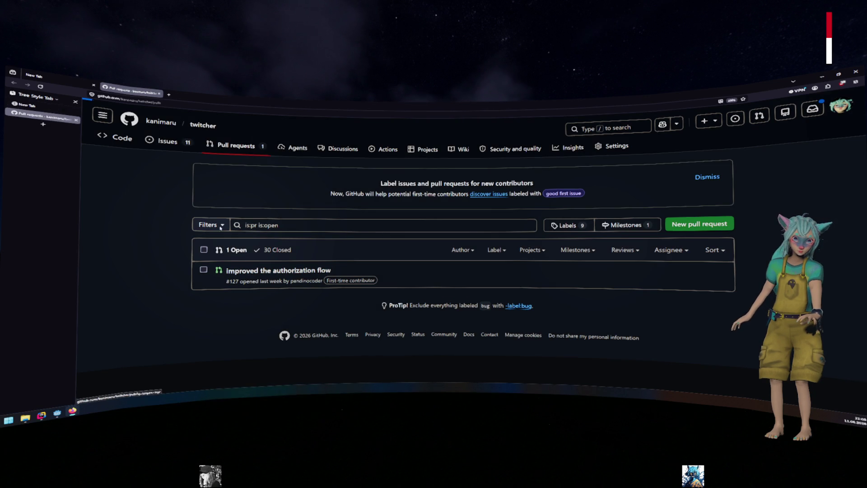
{"action": "left_click", "coordinate": [253, 269]}
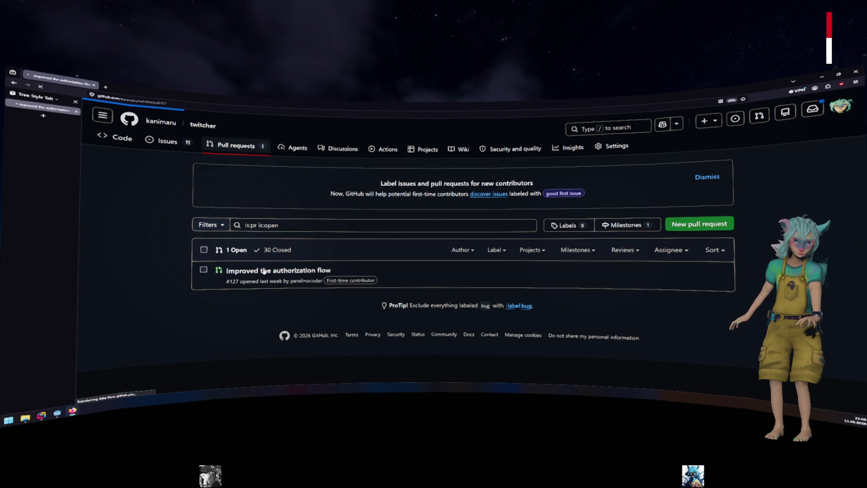
{"action": "left_click", "coordinate": [391, 242]}
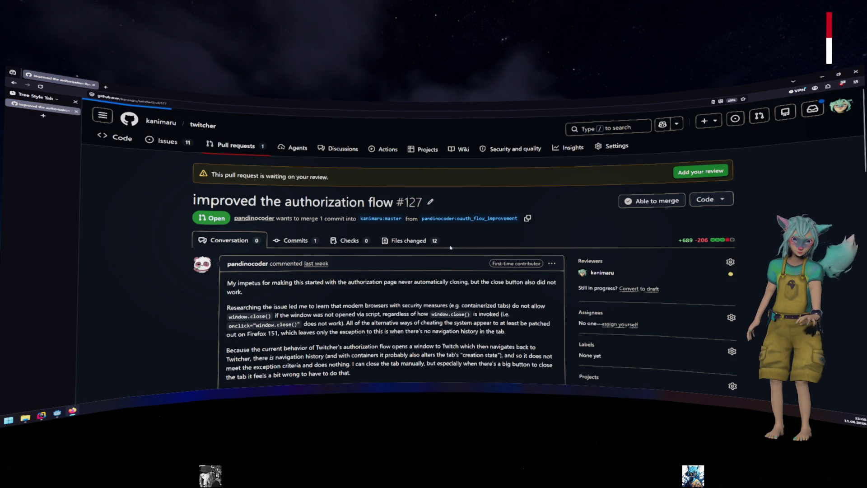
{"action": "scroll", "coordinate": [456, 226], "scroll_direction": "down", "scroll_amount": 5}
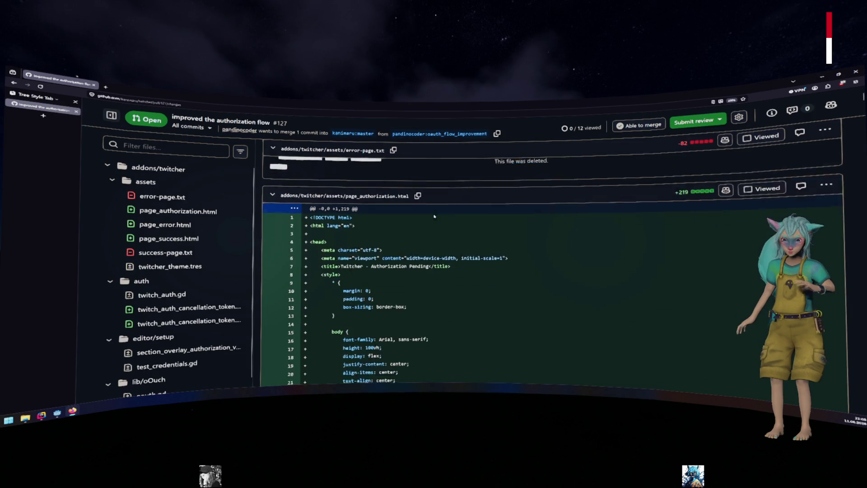
{"action": "scroll", "coordinate": [457, 220], "scroll_direction": "up", "scroll_amount": 1}
{"action": "scroll", "coordinate": [393, 204], "scroll_direction": "down", "scroll_amount": 15}
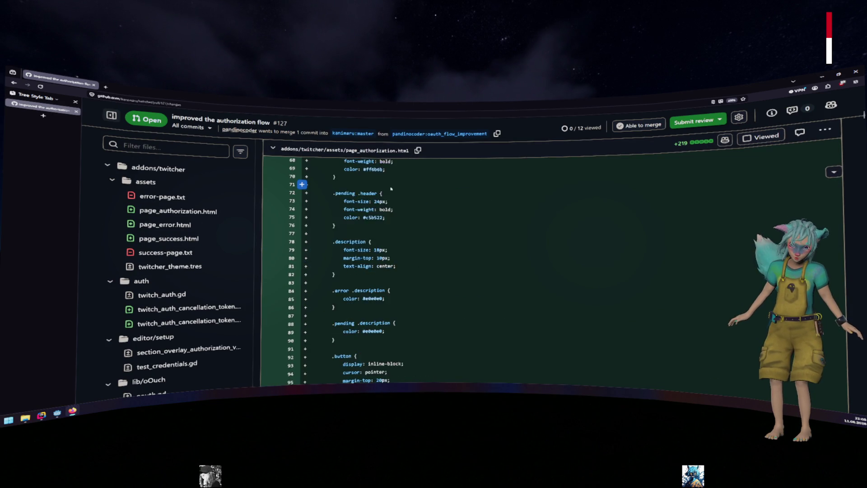
{"action": "scroll", "coordinate": [393, 204], "scroll_direction": "down", "scroll_amount": 20}
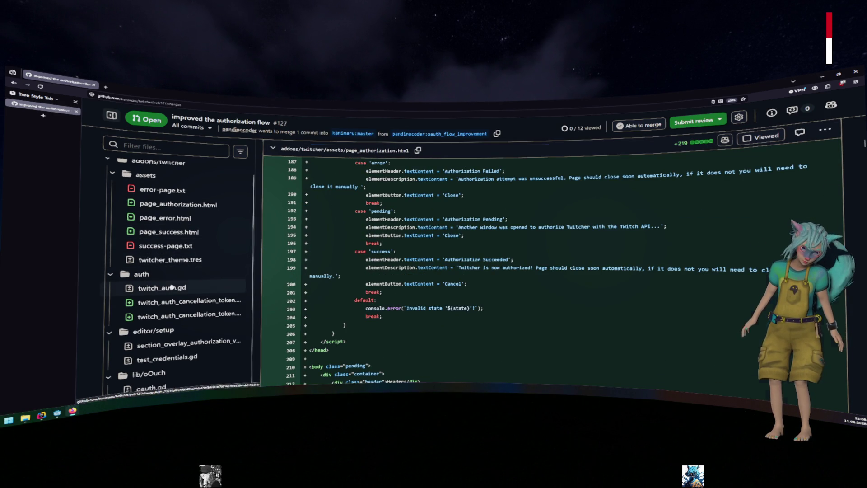
- Jump to section_overlay_authorization_view.gd and start a comment on new lines 23–24
{"action": "left_click", "coordinate": [185, 302]}
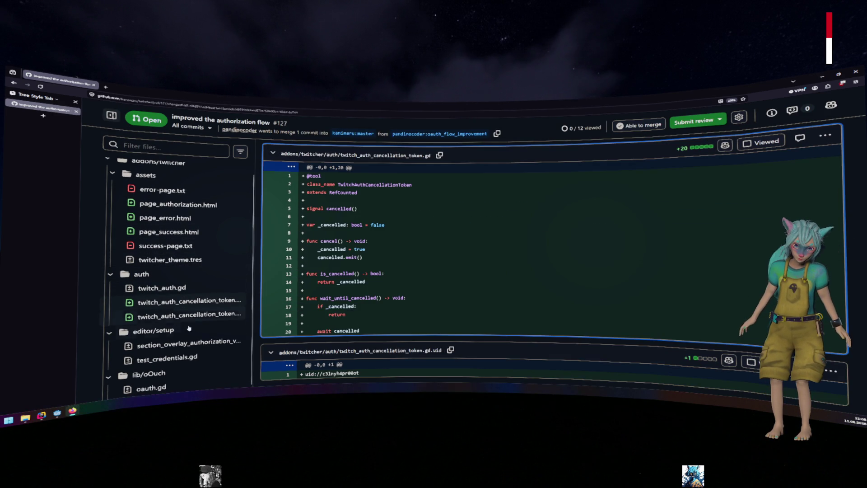
{"action": "left_click", "coordinate": [183, 346]}
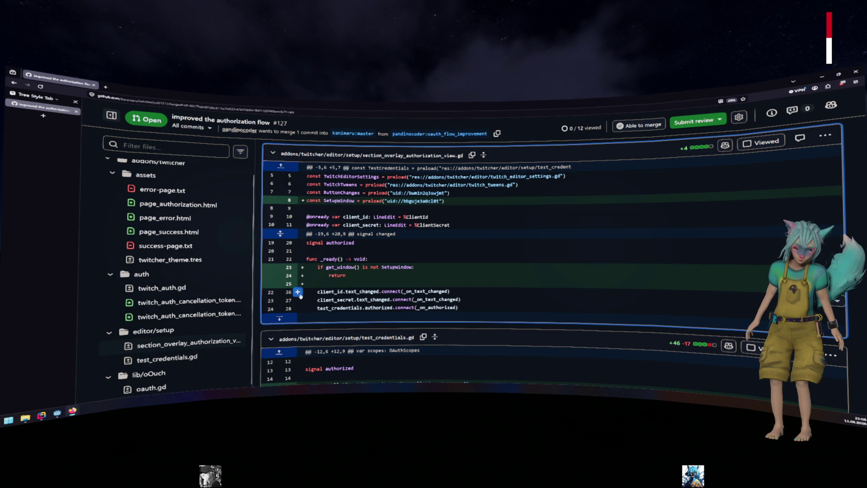
{"action": "mouse_move", "coordinate": [355, 277]}
{"action": "left_mouse_down"}
{"action": "mouse_move", "coordinate": [311, 259]}
{"action": "mouse_move", "coordinate": [317, 267]}
{"action": "left_mouse_up"}
{"action": "left_click", "coordinate": [297, 275]}
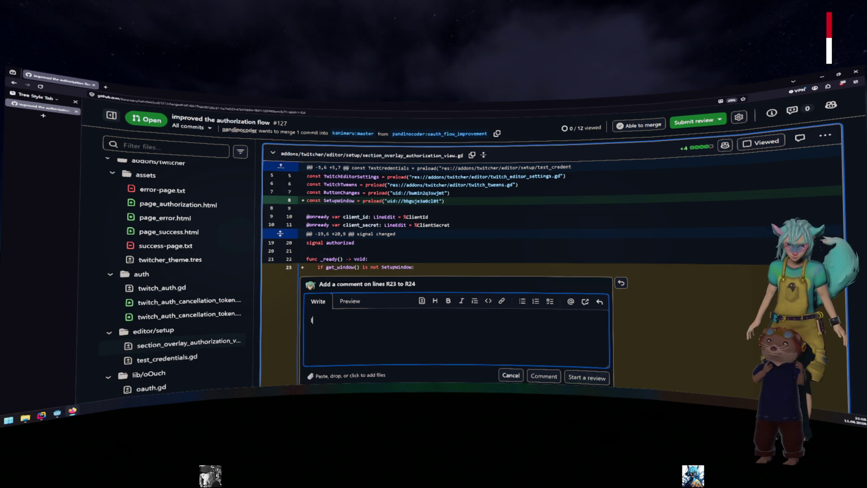
- Write 'Is there a reason for this check?' and save it as a pending review comment
{"action": "type", "text": "Is there a reaso"}
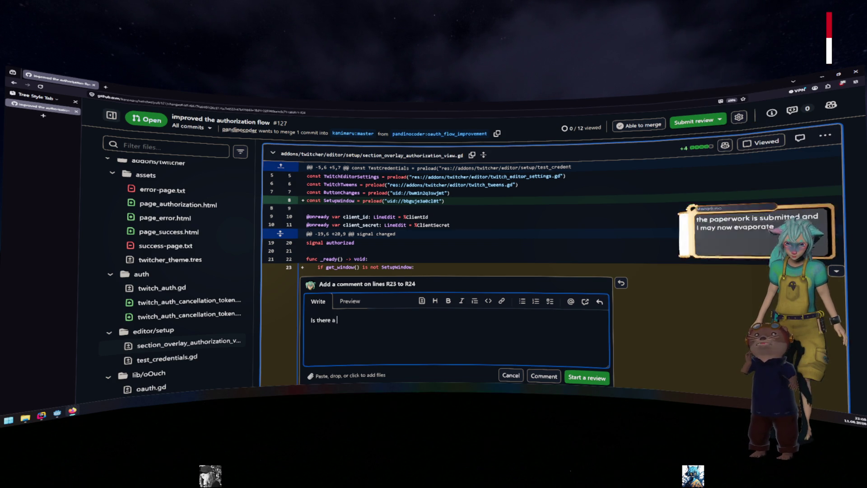
{"action": "type", "text": "n"}
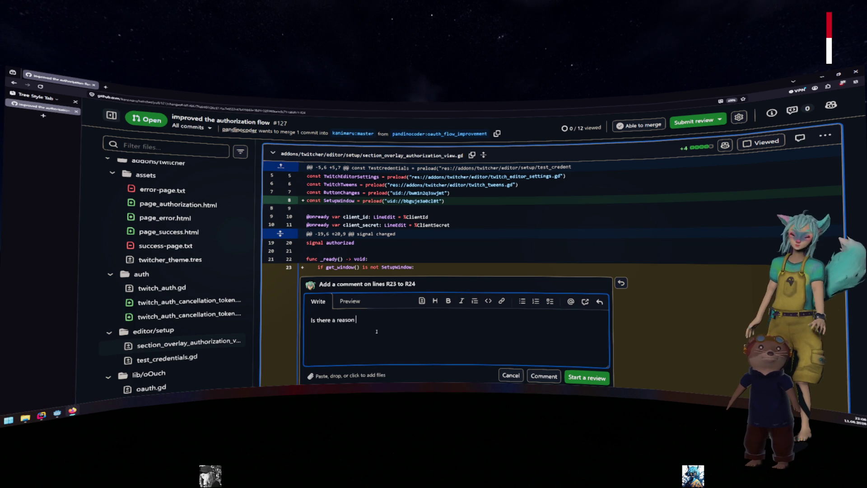
{"action": "scroll", "coordinate": [375, 331], "scroll_direction": "down", "scroll_amount": 2}
{"action": "type", "text": "for thi"}
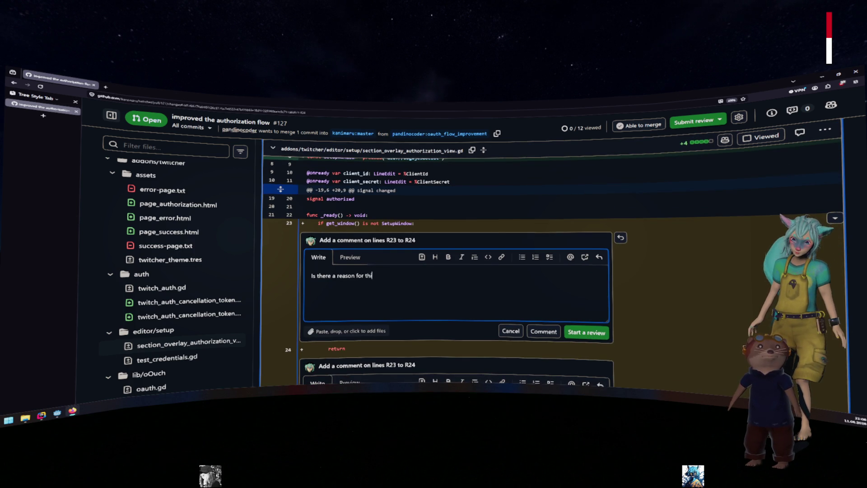
{"action": "type", "text": "s check"}
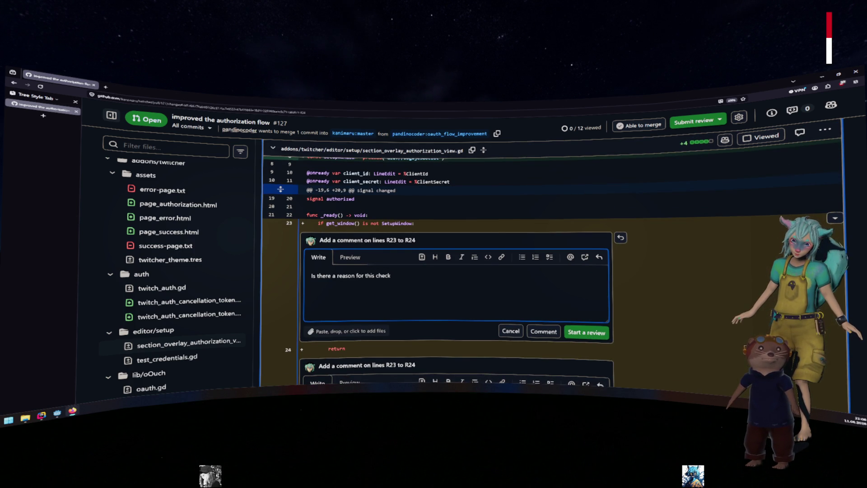
{"action": "type", "text": "?"}
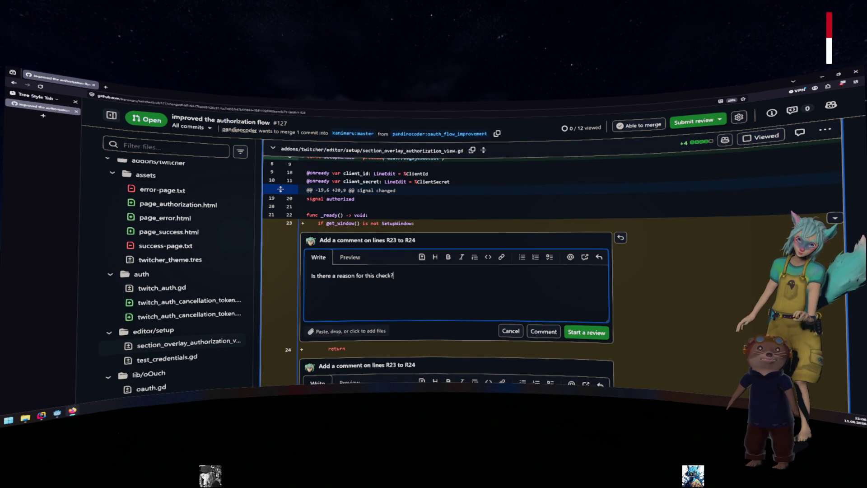
{"action": "left_click", "coordinate": [586, 332]}
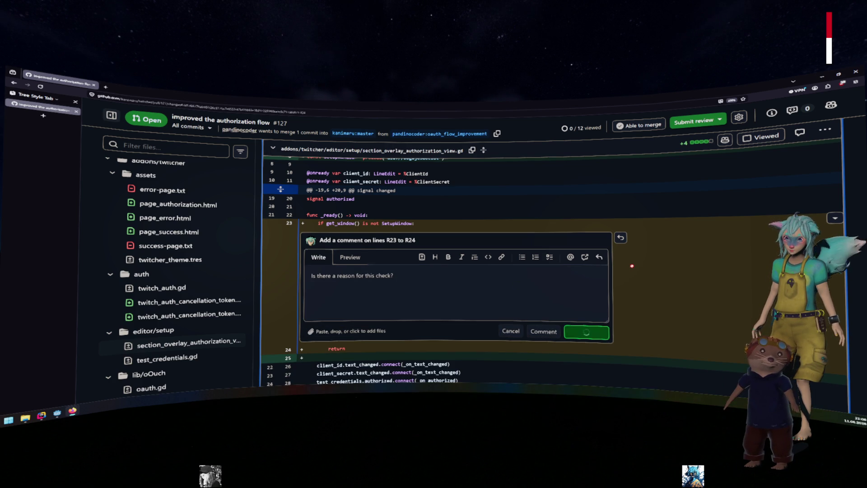
{"action": "scroll", "coordinate": [559, 289], "scroll_direction": "down", "scroll_amount": 3}
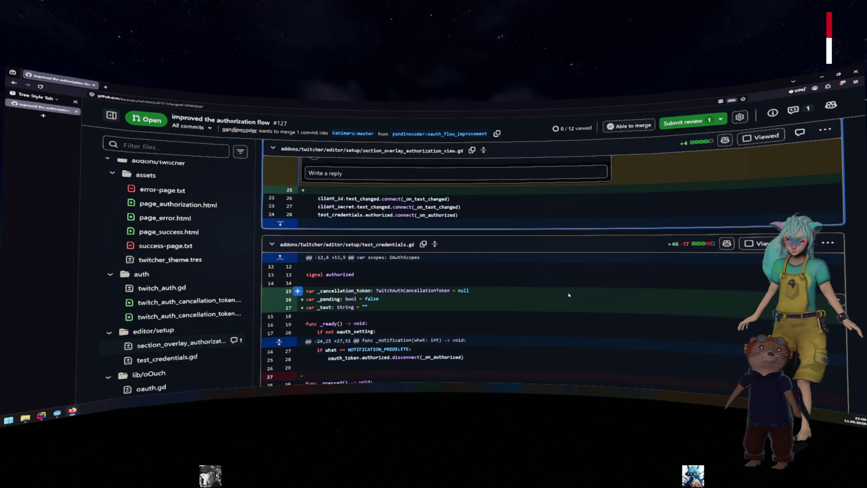
- Scroll through test_credentials.gd and open a comment box on line 37's _cancellation_token check
{"action": "scroll", "coordinate": [569, 294], "scroll_direction": "down", "scroll_amount": 5}
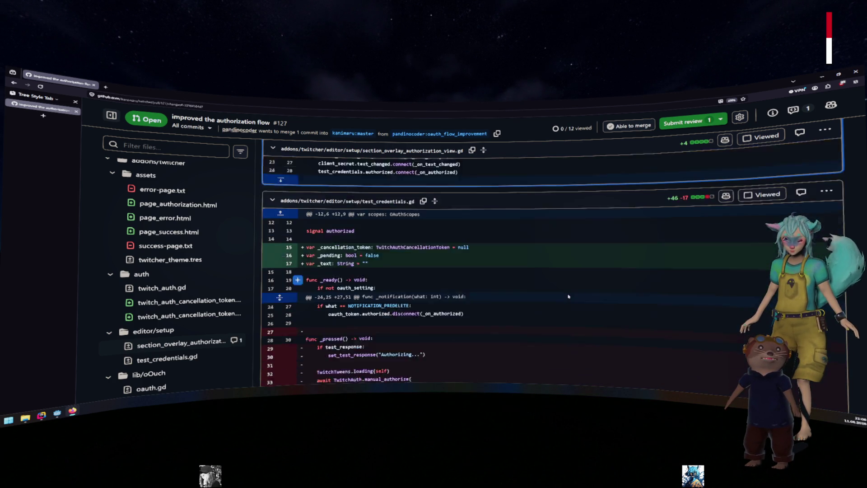
{"action": "scroll", "coordinate": [566, 302], "scroll_direction": "down", "scroll_amount": 2}
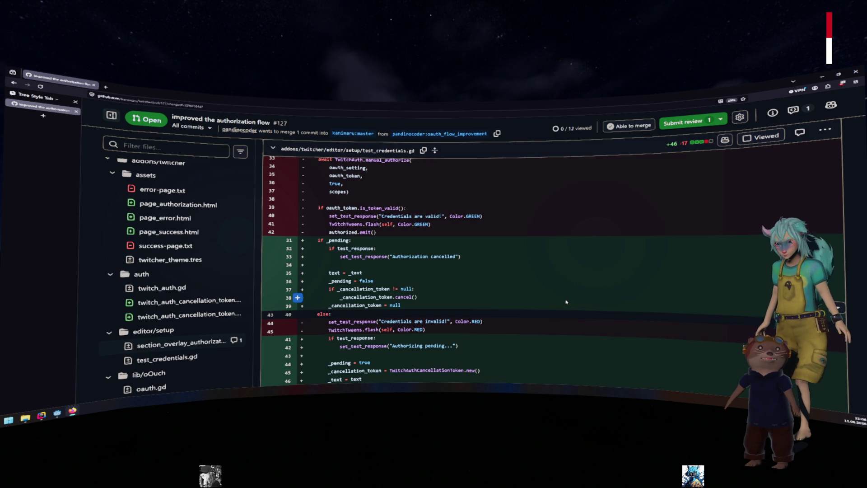
{"action": "scroll", "coordinate": [565, 301], "scroll_direction": "down", "scroll_amount": 2}
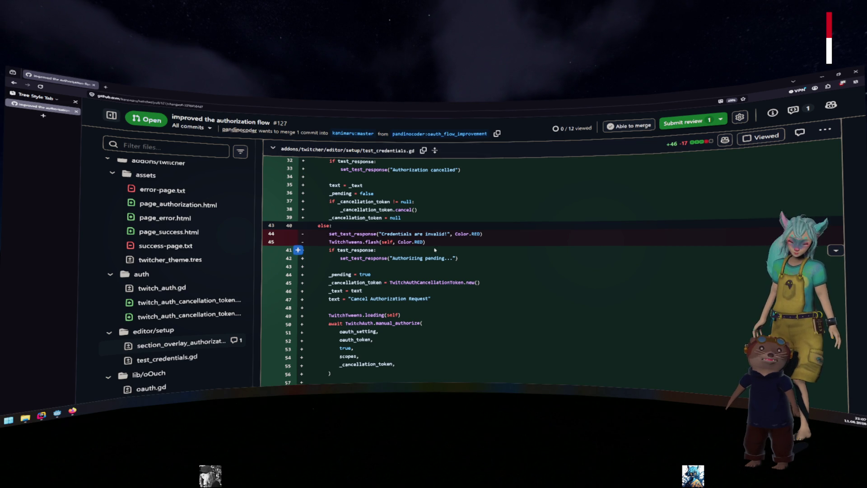
{"action": "scroll", "coordinate": [434, 249], "scroll_direction": "up", "scroll_amount": 1}
{"action": "scroll", "coordinate": [395, 244], "scroll_direction": "up", "scroll_amount": 1}
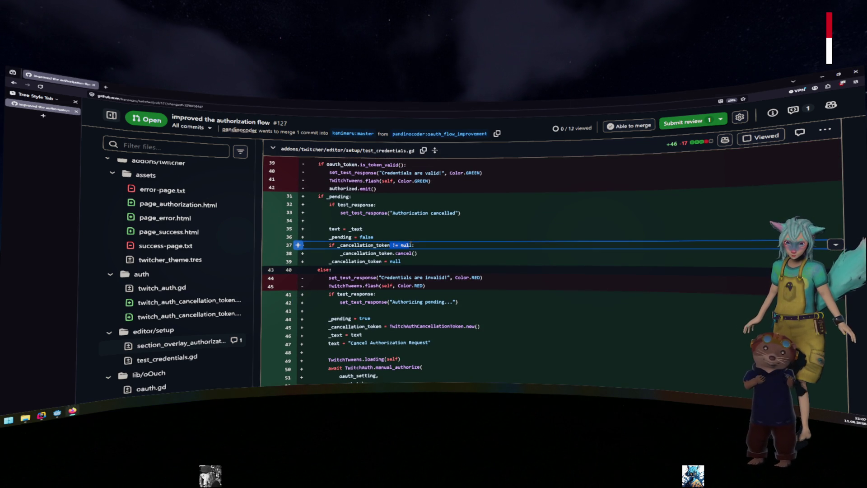
{"action": "left_click", "coordinate": [296, 245]}
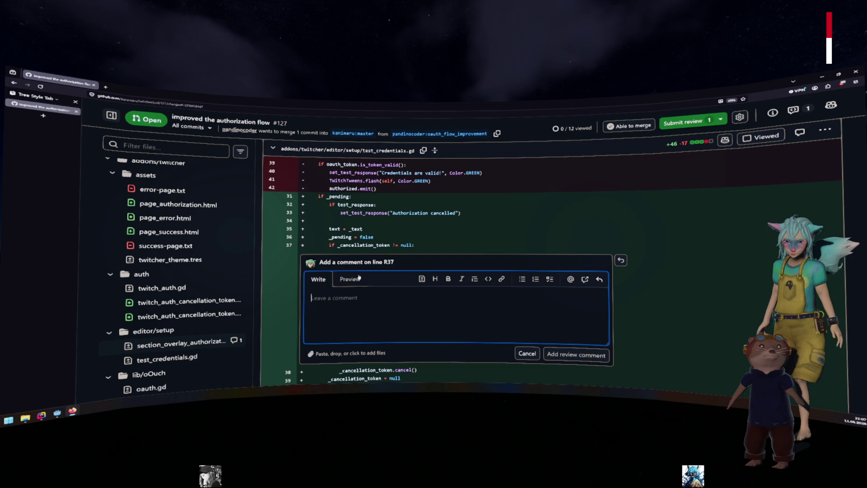
- Suggest 'if _cancellation_token:' for line 37 with the note 'Technically not needed' as a review comment
{"action": "left_click", "coordinate": [421, 279]}
{"action": "left_click_drag", "start_coordinate": [382, 306], "coordinate": [404, 306]}
{"action": "key", "text": "BackSpace"}
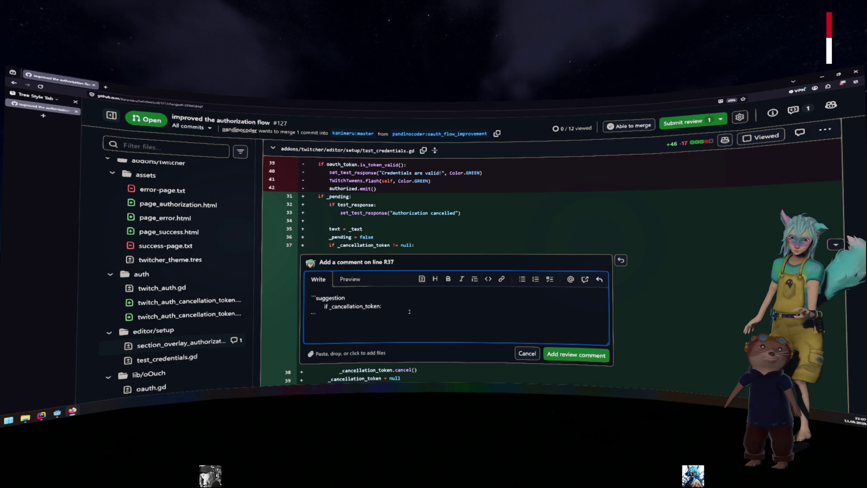
{"action": "left_click", "coordinate": [311, 323]}
{"action": "type", "text": "Te"}
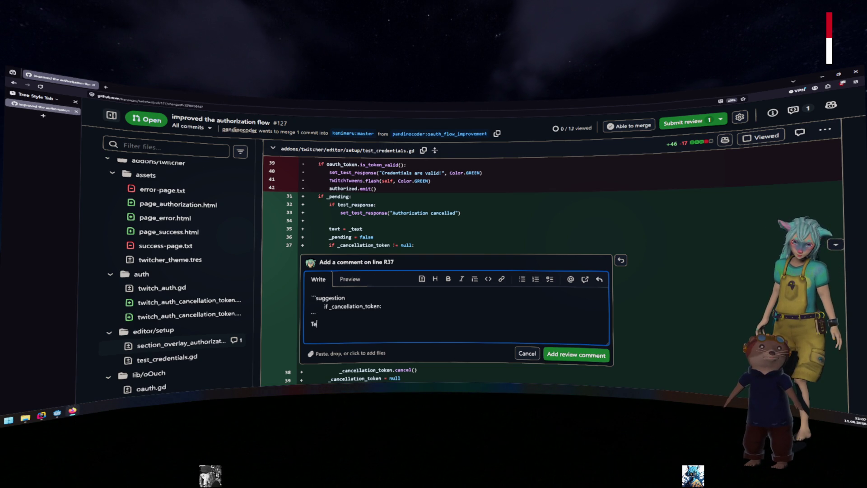
{"action": "type", "text": "chnically not needed"}
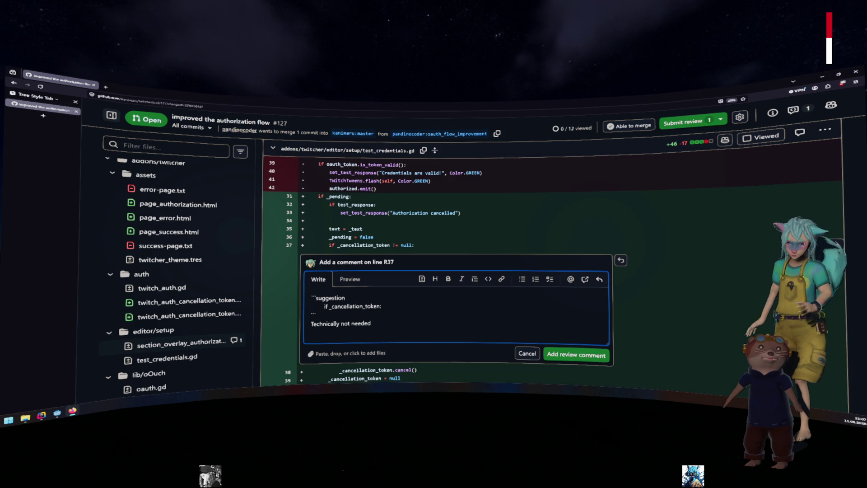
{"action": "key", "text": "ctrl+Return"}
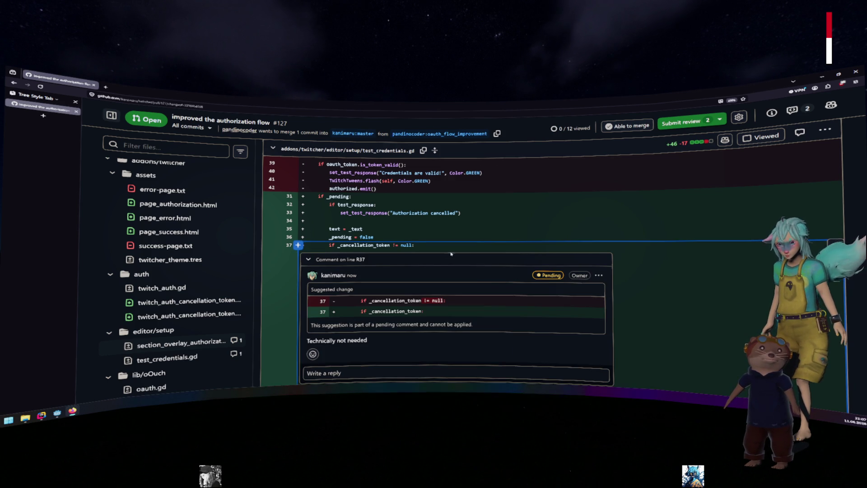
{"action": "scroll", "coordinate": [463, 320], "scroll_direction": "down", "scroll_amount": 5}
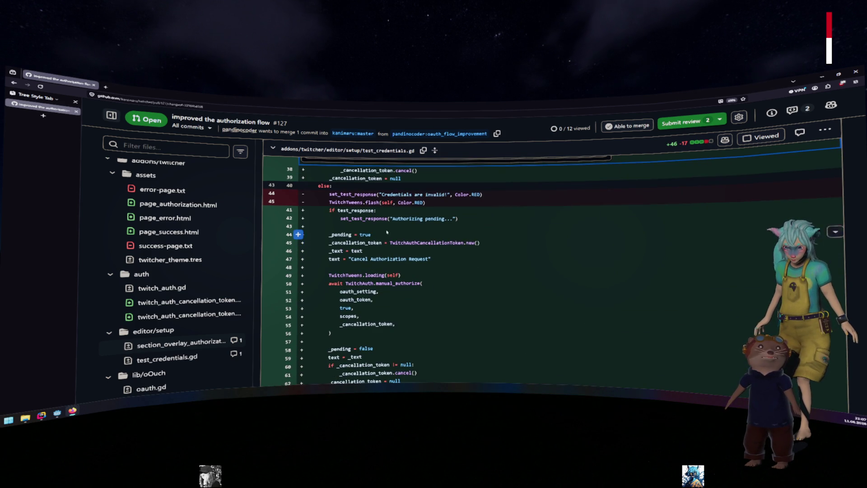
- In the oauth.gd diff, select the changed log expression on line 165 and start a review comment there
{"action": "scroll", "coordinate": [380, 198], "scroll_direction": "down", "scroll_amount": 2}
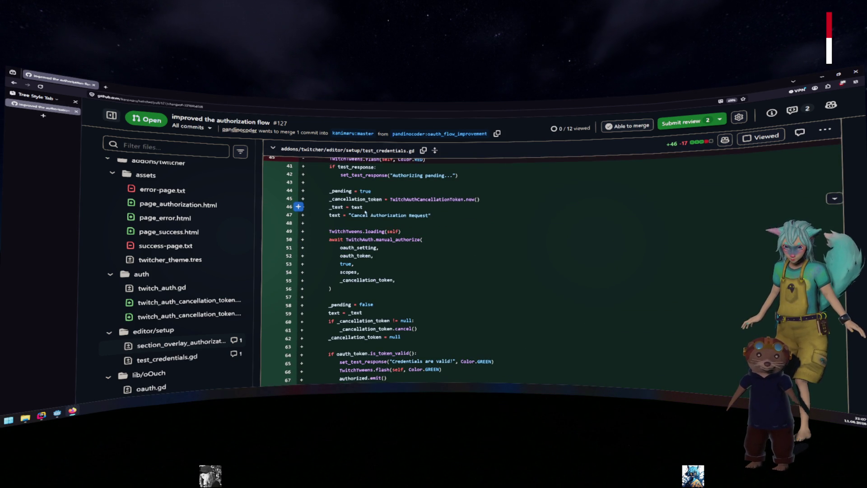
{"action": "scroll", "coordinate": [362, 255], "scroll_direction": "down", "scroll_amount": 4}
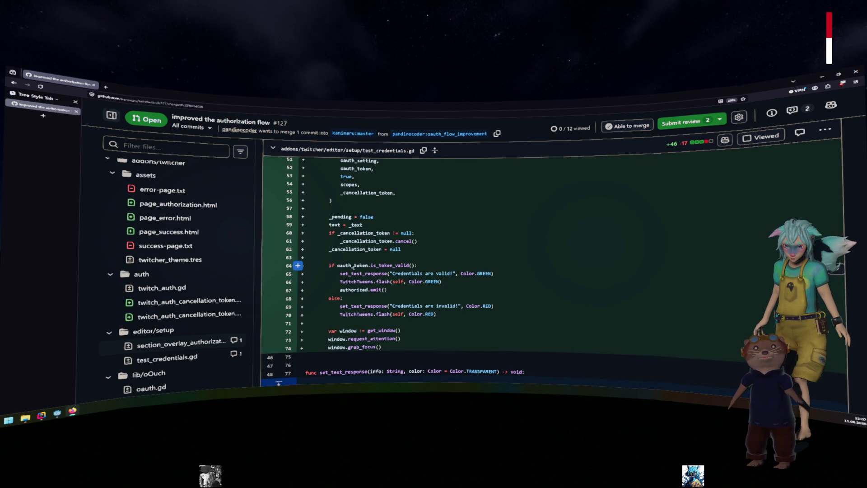
{"action": "scroll", "coordinate": [353, 266], "scroll_direction": "down", "scroll_amount": 5}
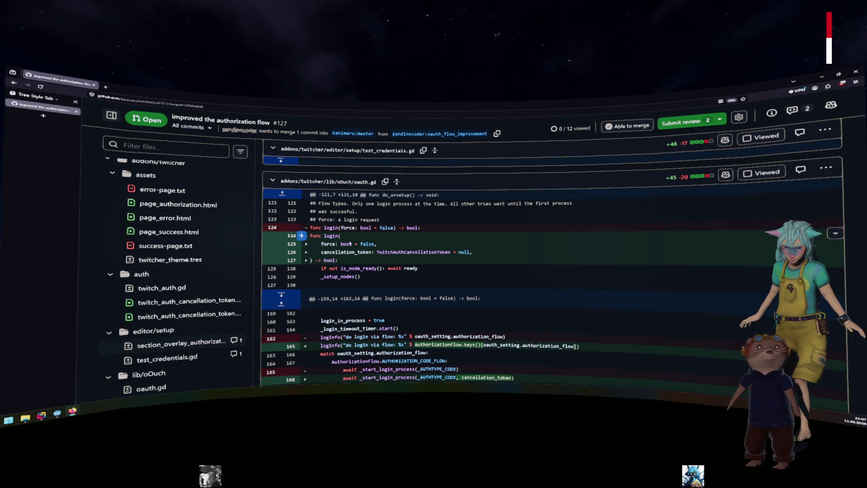
{"action": "scroll", "coordinate": [351, 266], "scroll_direction": "down", "scroll_amount": 3}
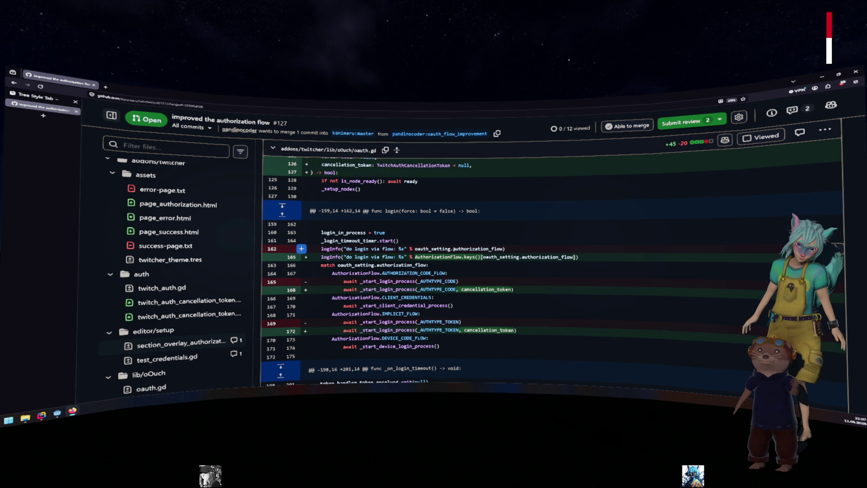
{"action": "left_click_drag", "start_coordinate": [415, 257], "coordinate": [574, 257]}
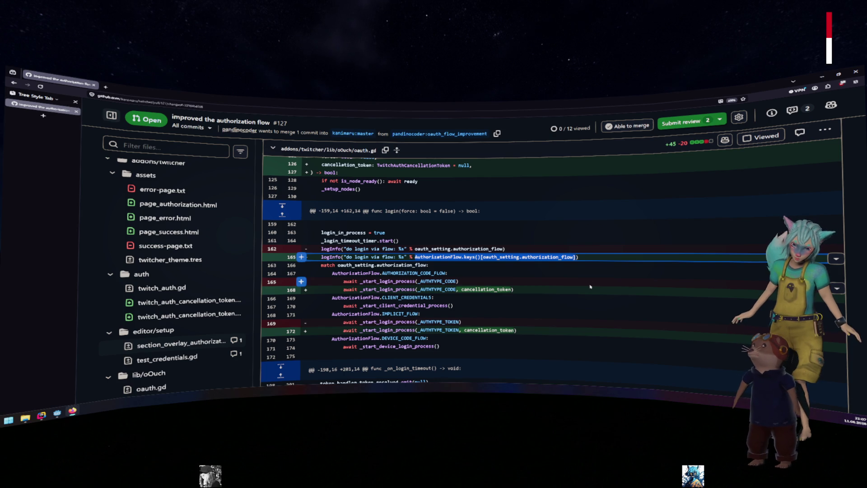
{"action": "scroll", "coordinate": [488, 279], "scroll_direction": "down", "scroll_amount": 2}
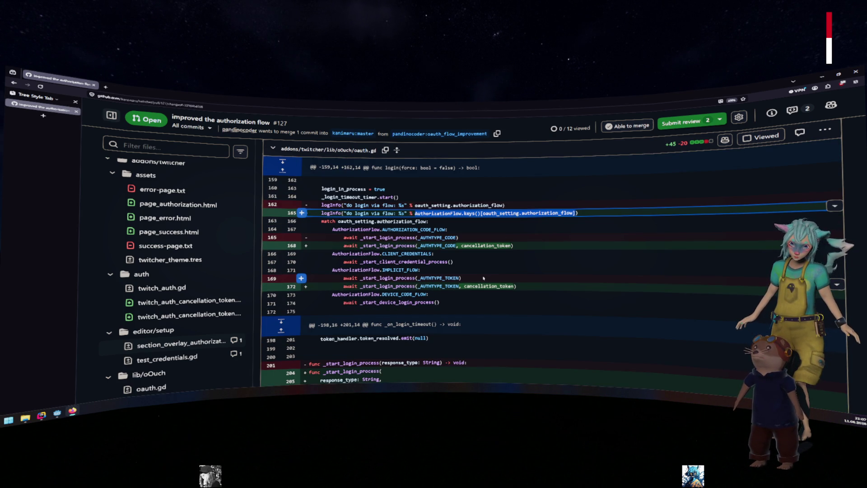
{"action": "scroll", "coordinate": [483, 278], "scroll_direction": "up", "scroll_amount": 2}
{"action": "left_click", "coordinate": [302, 256]}
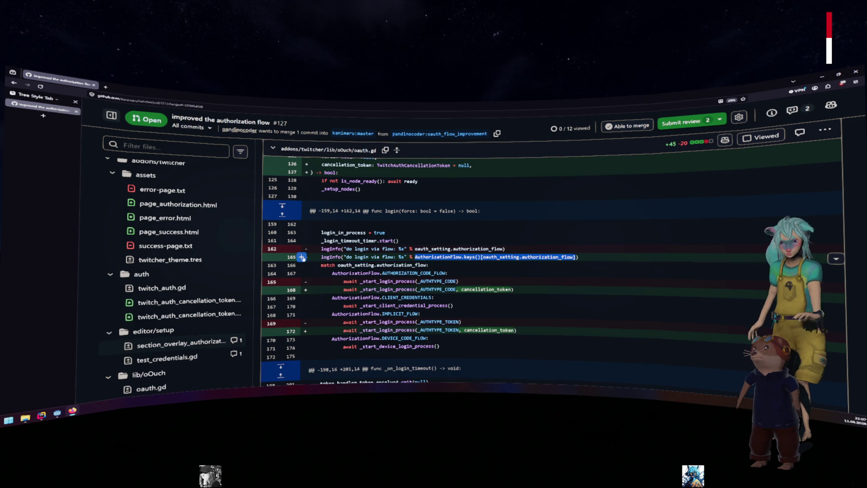